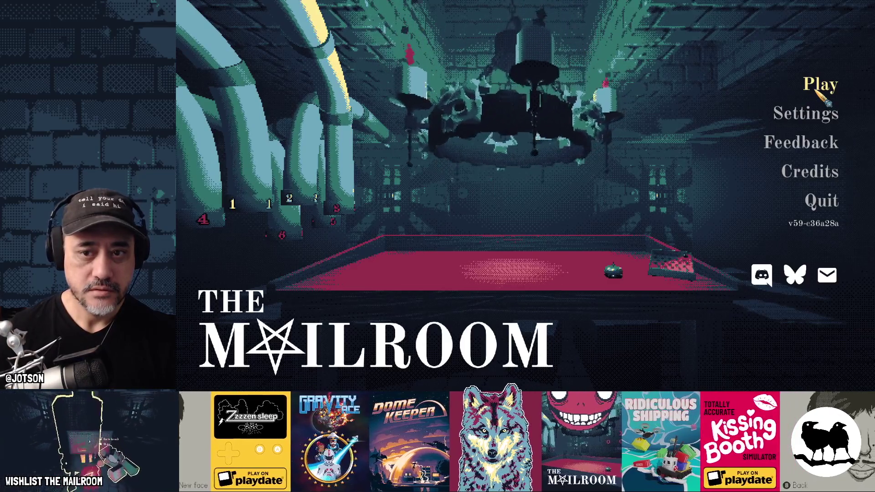
Step: Use the Testing menu's Erase Settings to wipe saved settings and close the game
click(818, 87)
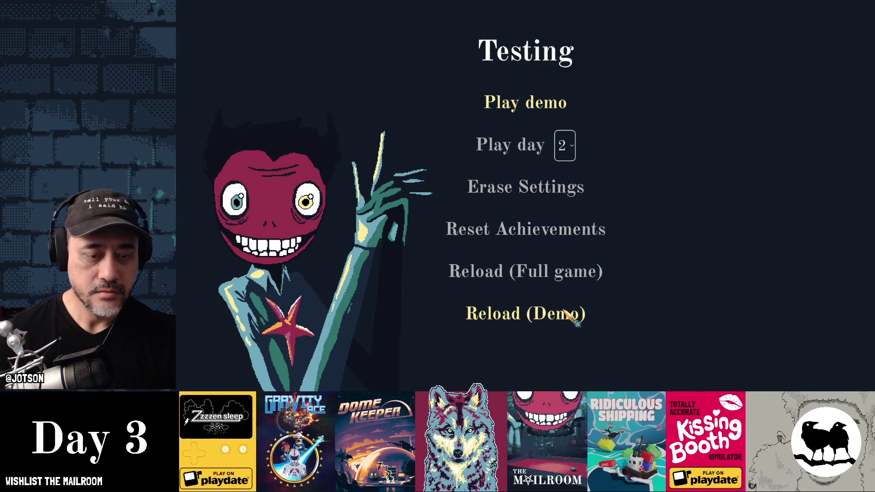
click(713, 185)
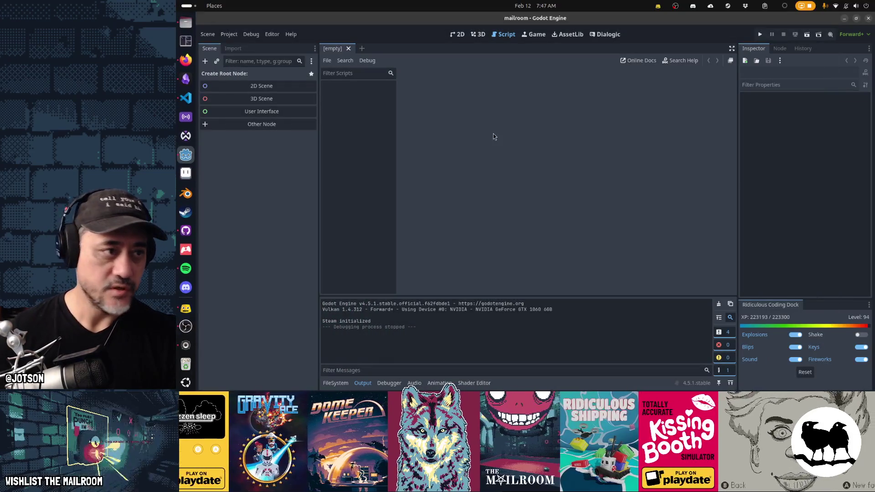
Step: Relaunch the mailroom project with F5 to reach the first-launch language and volume screen
click(187, 28)
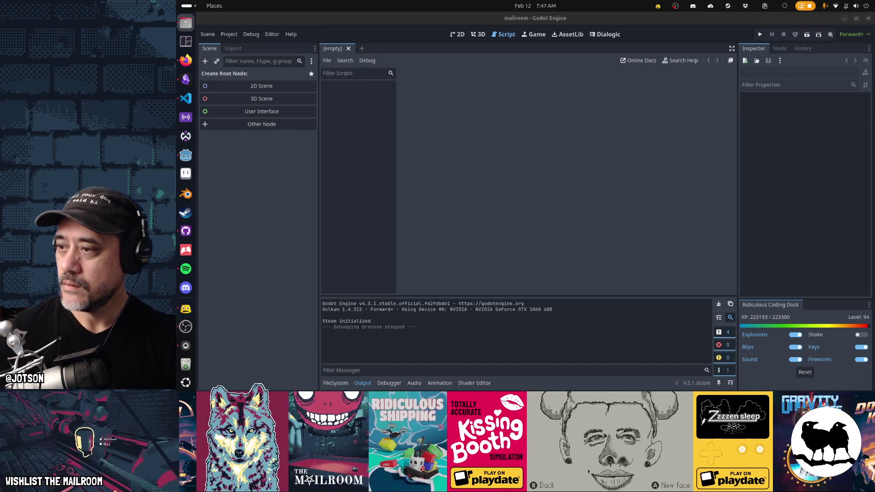
key(F5)
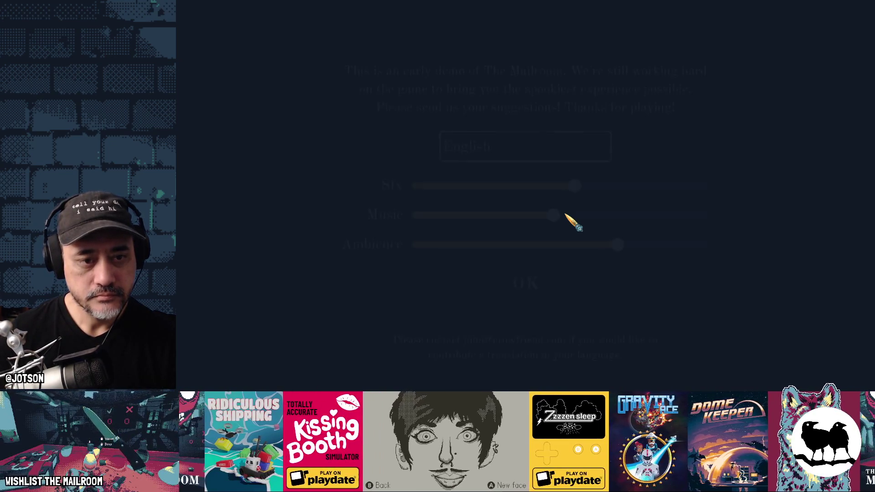
Step: Accept the first-launch options, back out of Choose a save, and quit from the main menu
click(524, 284)
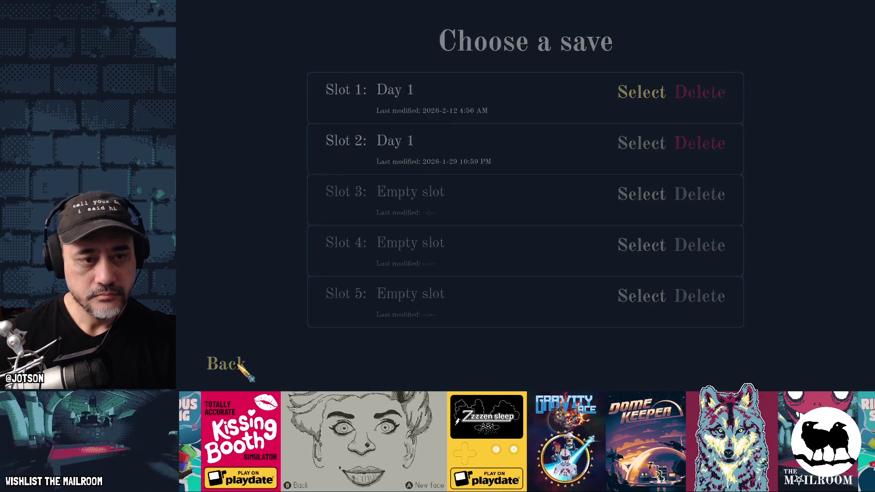
click(238, 364)
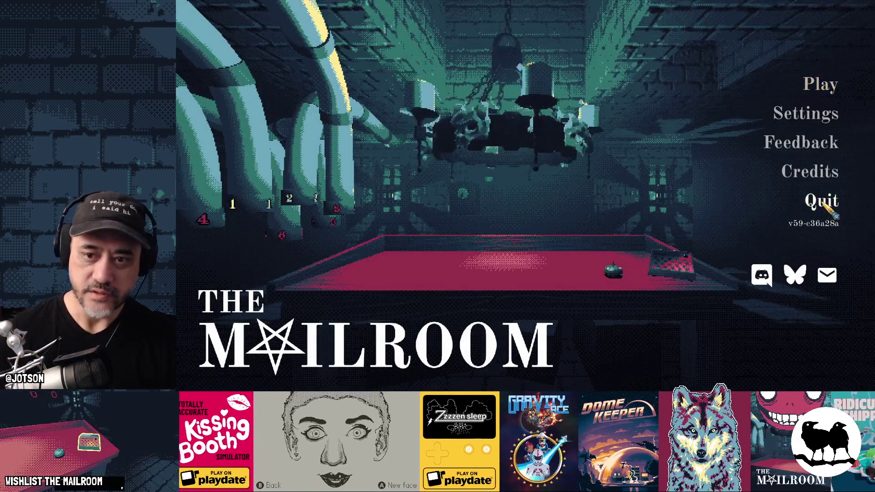
click(823, 203)
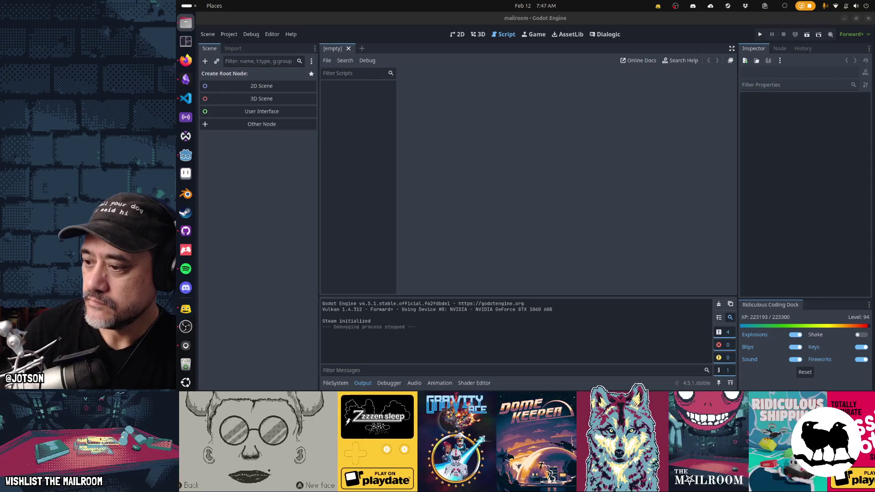
Step: Run the project again with F5 to reach the demo title menu
key(F5)
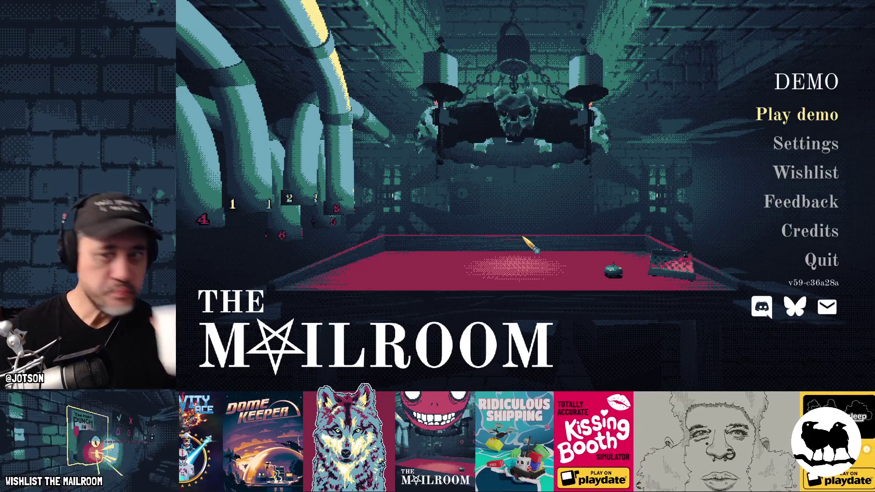
Step: Start Play demo and dismiss the controls screen to begin the hiring-letter intro
click(832, 112)
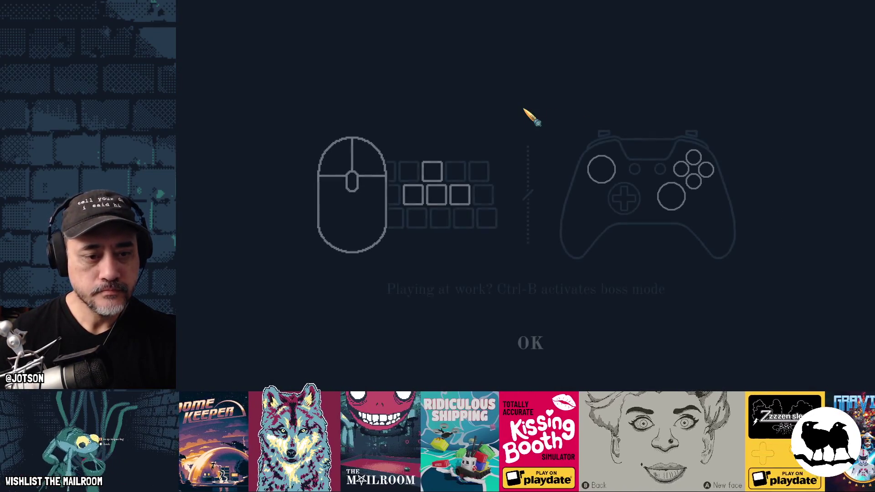
click(552, 374)
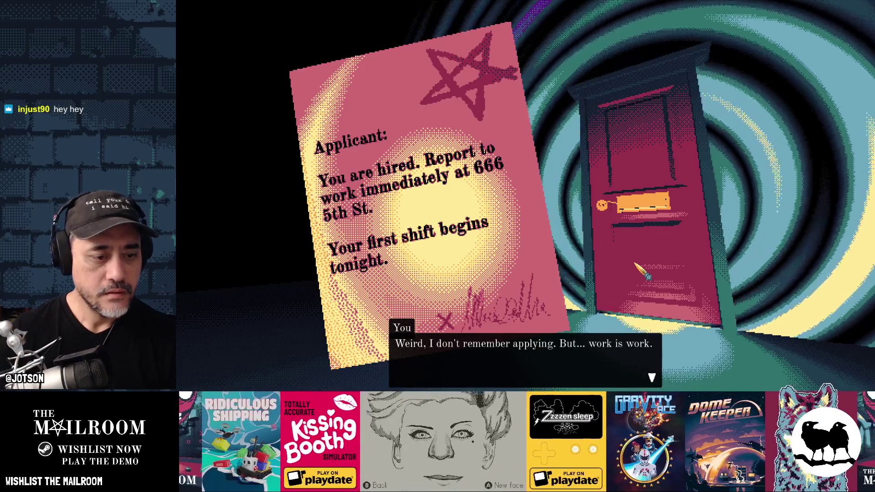
Step: Advance through the intro dialogue lines and close the last one
click(635, 264)
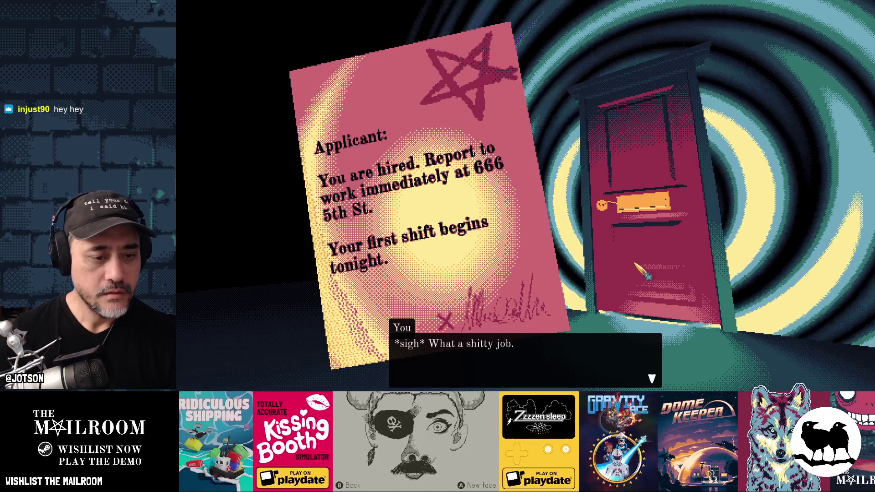
click(635, 264)
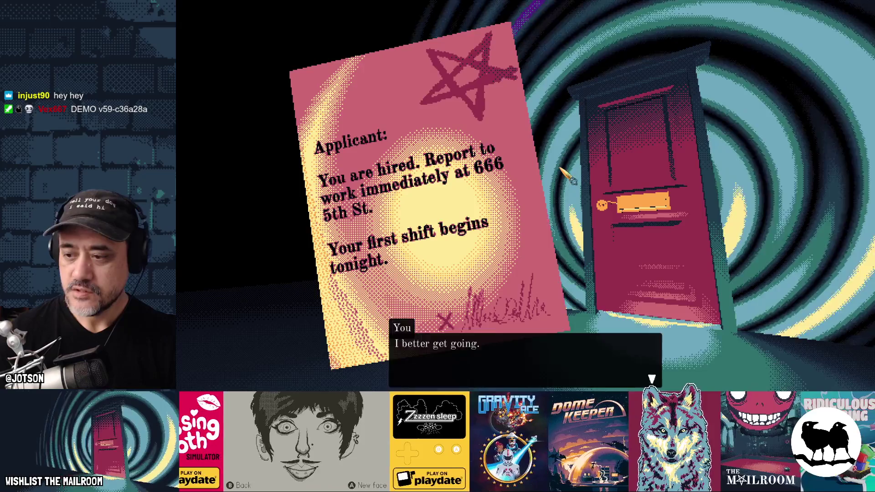
key(space)
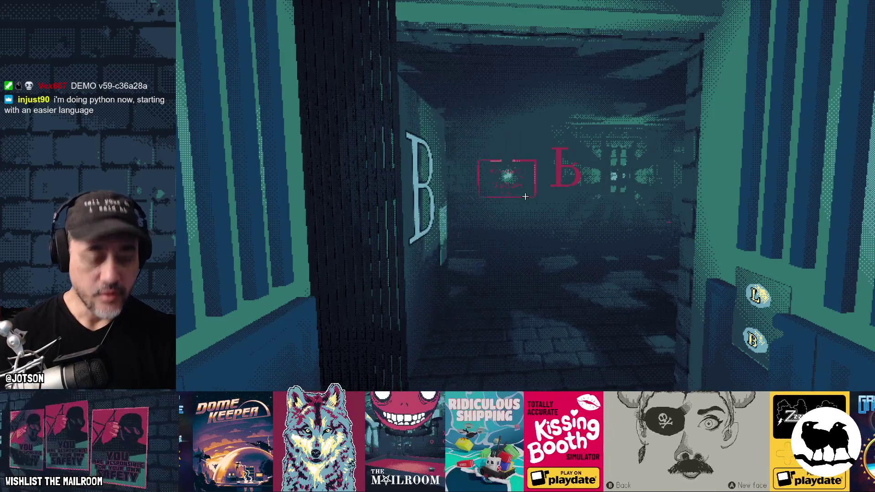
Step: Walk out of the elevator, down the corridor, past the numbered pipes to the mailroom table
key(w)
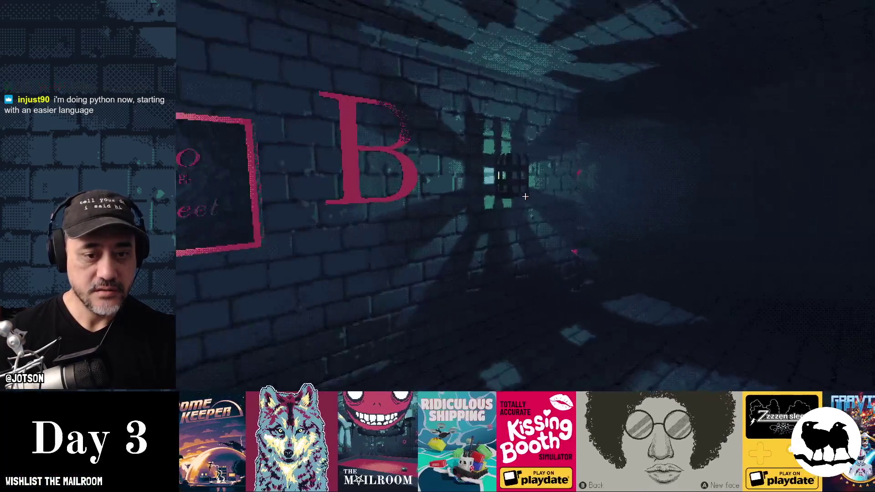
key(w)
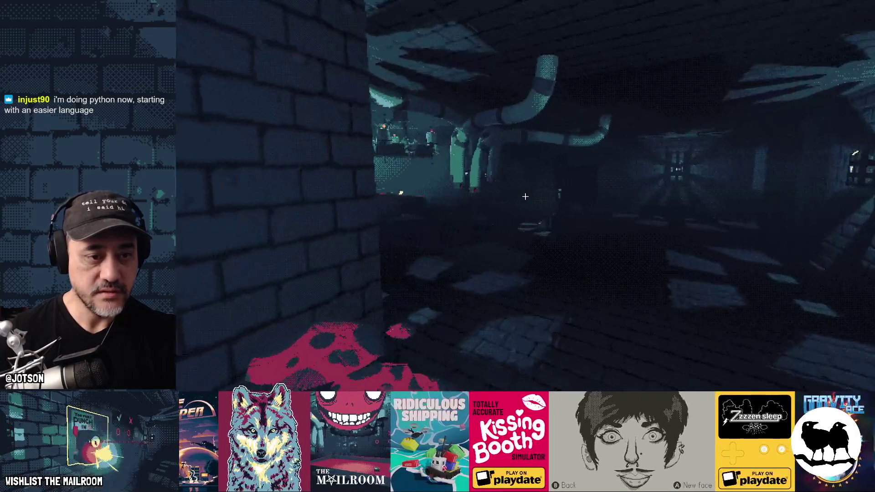
key(w)
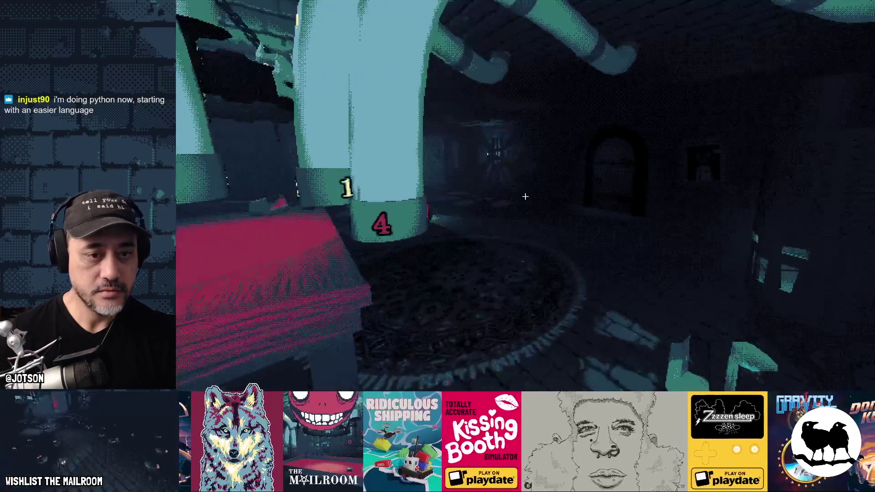
key(w)
key(w)
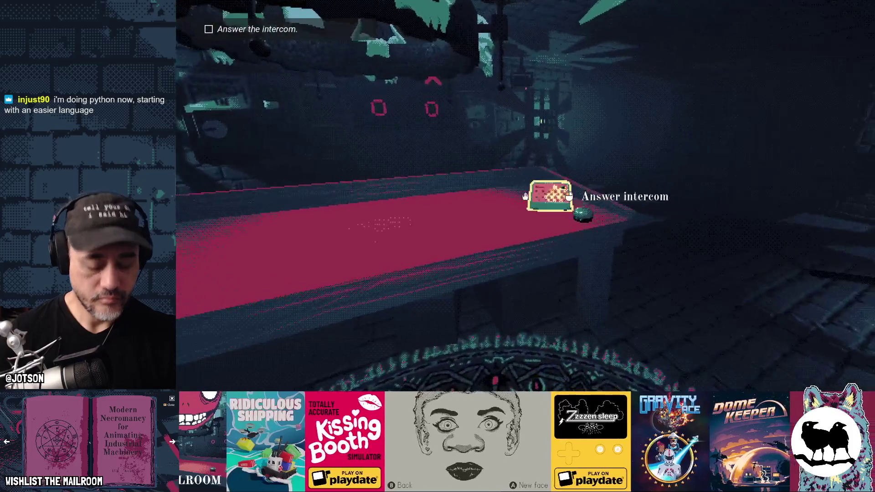
Step: Answer the intercom, hold to clock in, grab the soccer ball, then pause and resume
click(525, 196)
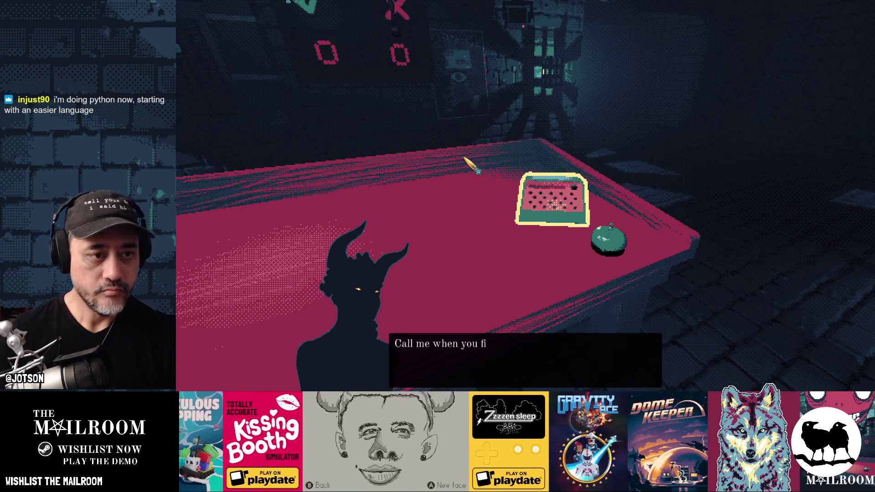
click(525, 196)
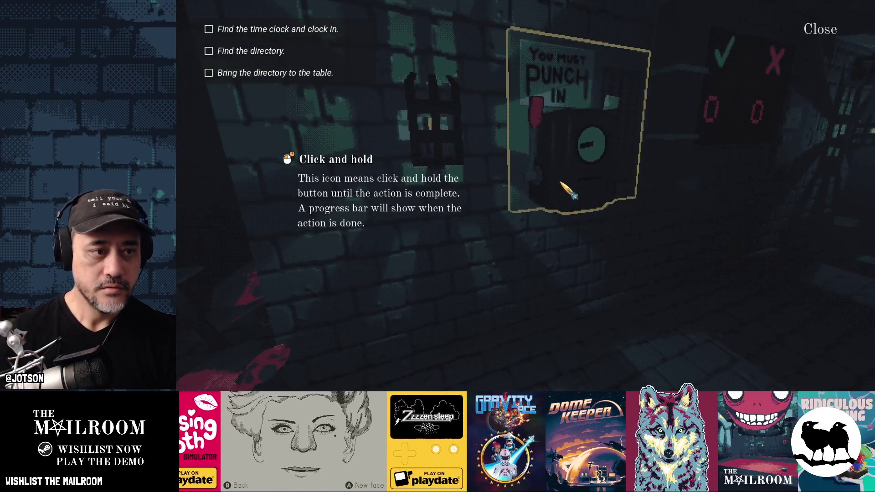
click(561, 193)
drag(525, 197, 525, 197)
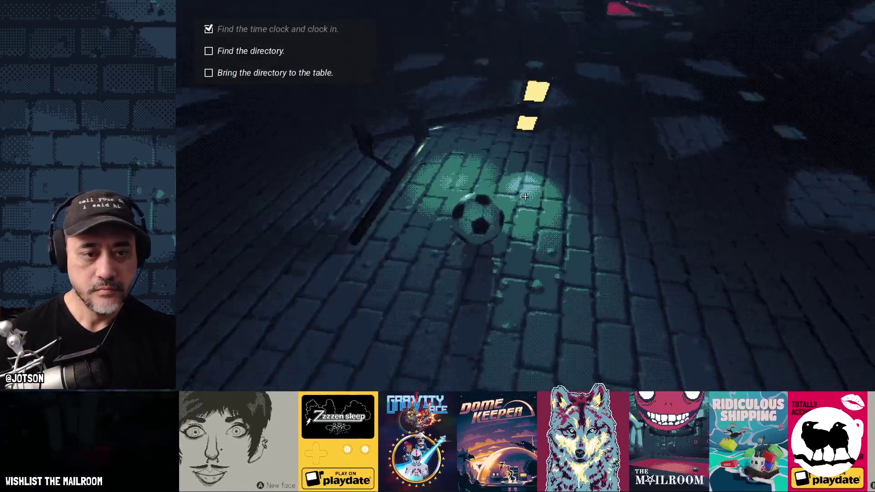
click(525, 196)
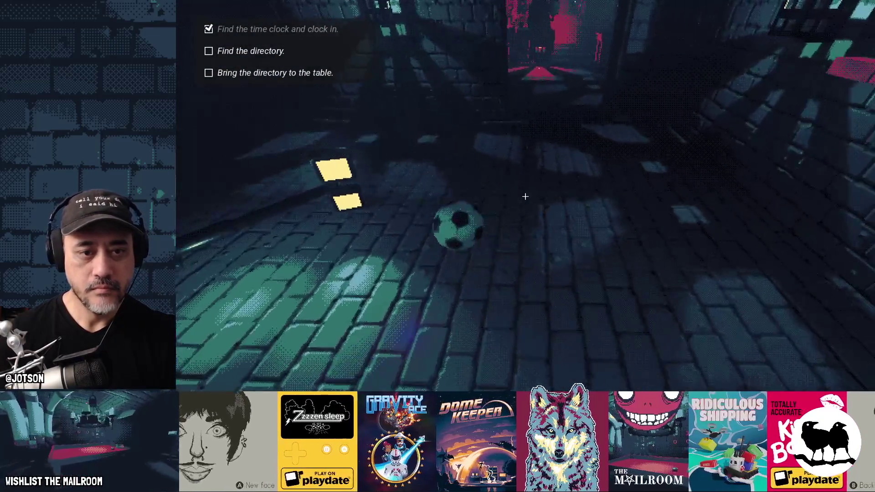
key(Escape)
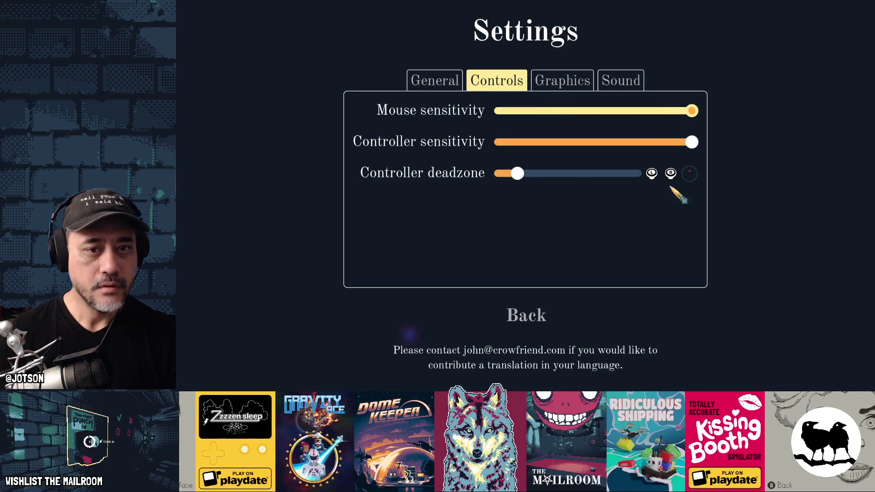
click(532, 155)
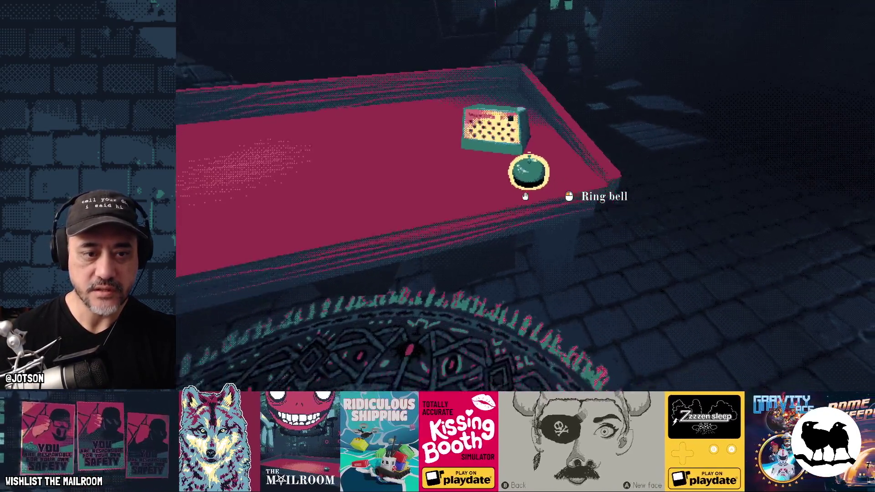
Step: Answer the intercom again, skip through the supervisor's briefing, and ring the table bell
click(526, 196)
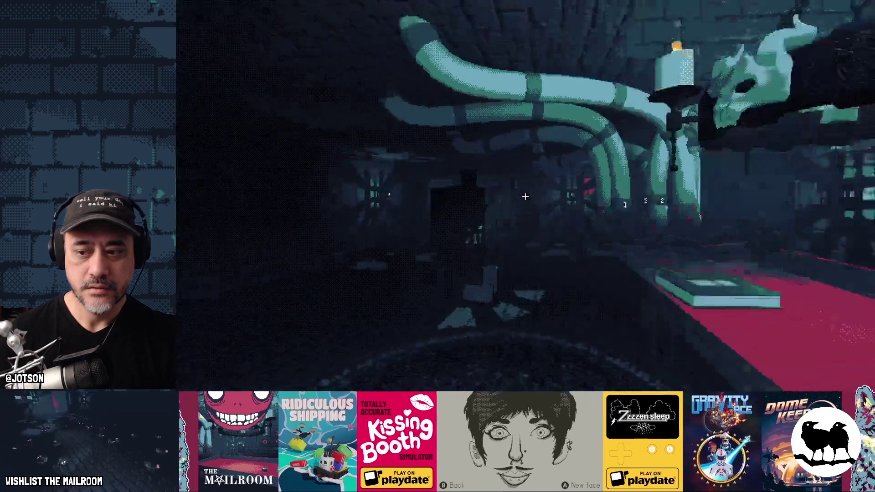
mouse_move(525, 196)
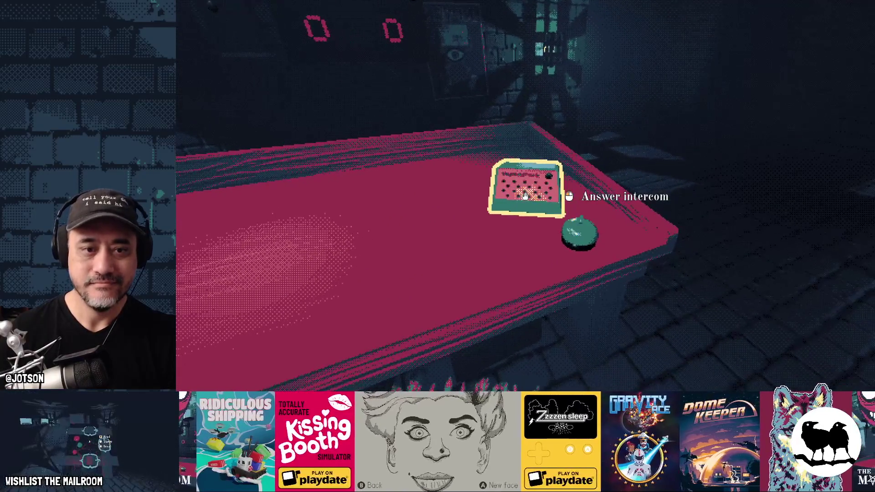
click(525, 196)
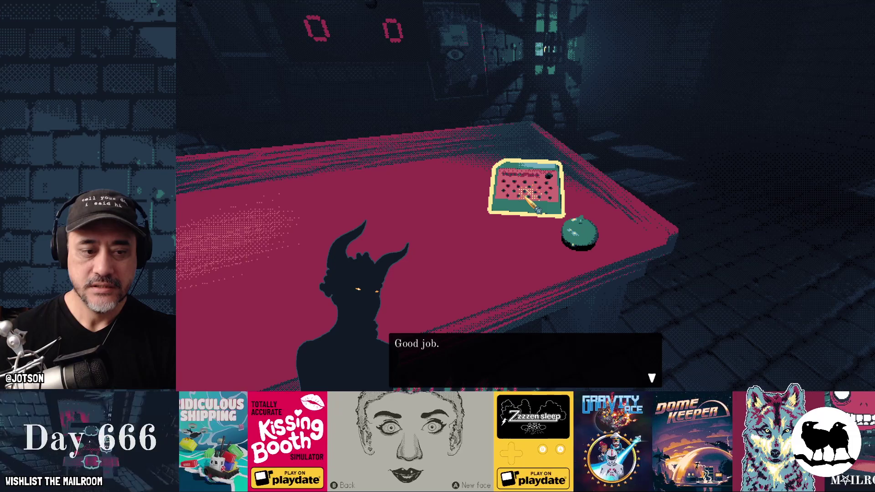
click(525, 196)
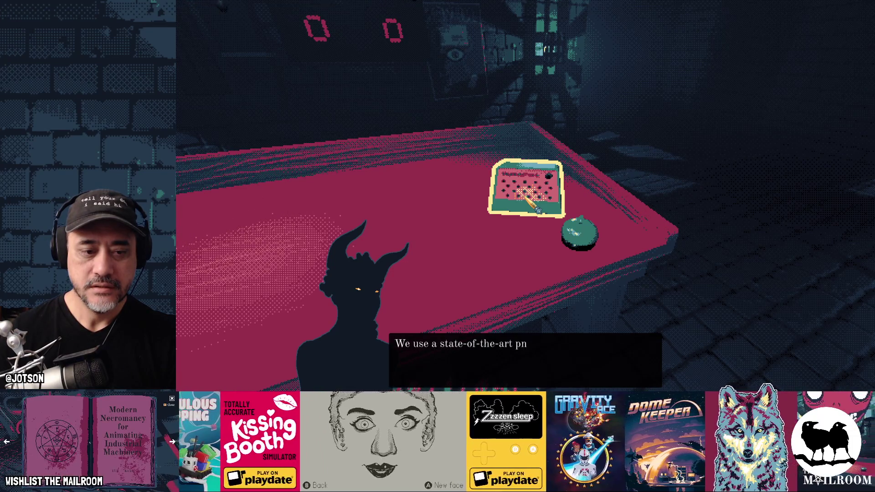
click(526, 196)
click(525, 196)
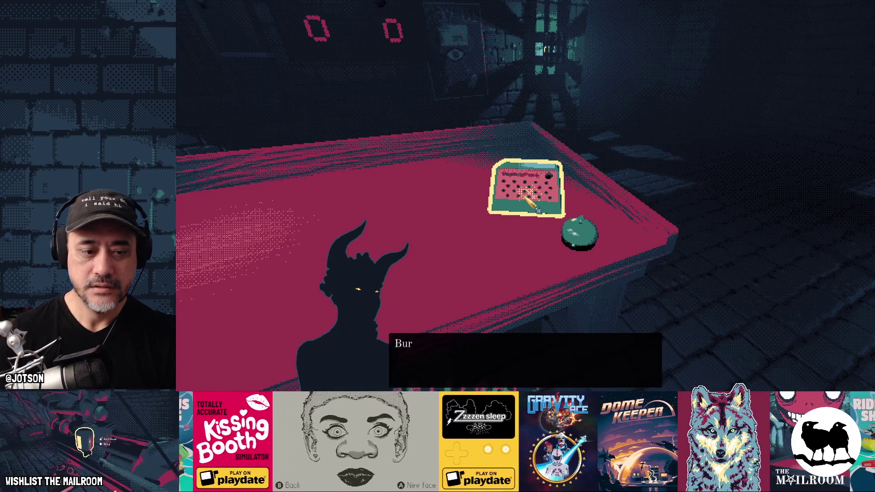
click(525, 196)
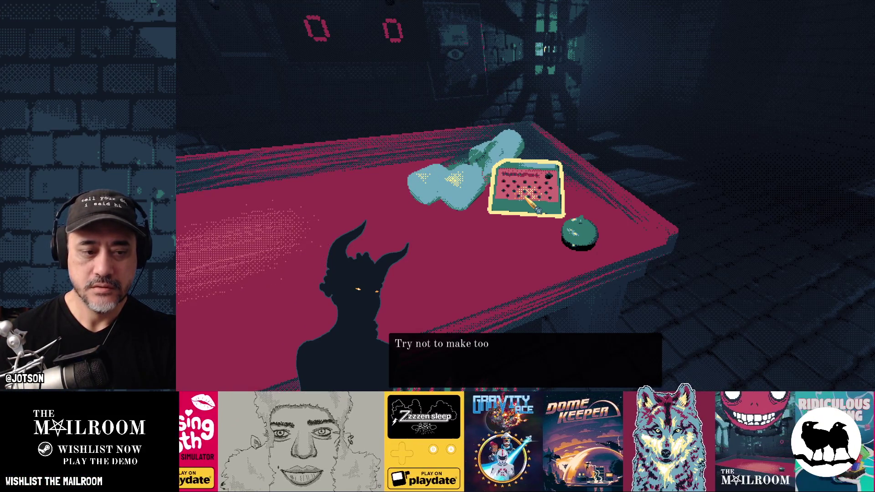
click(525, 196)
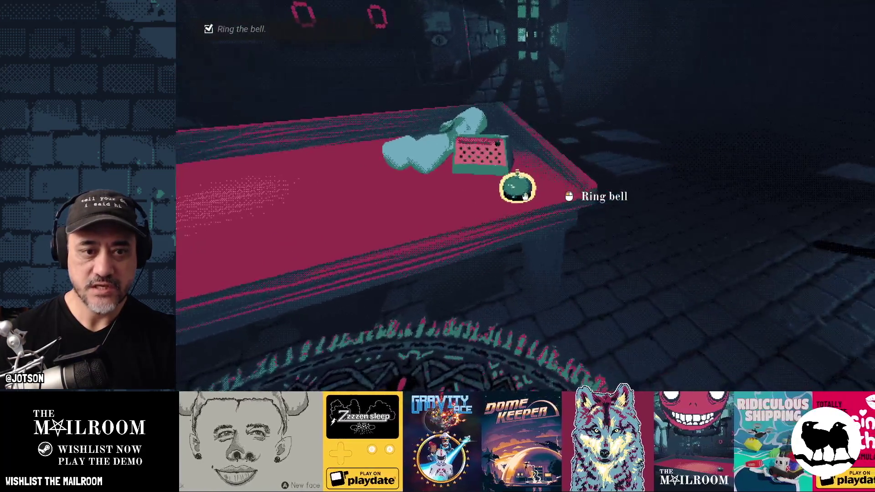
click(525, 196)
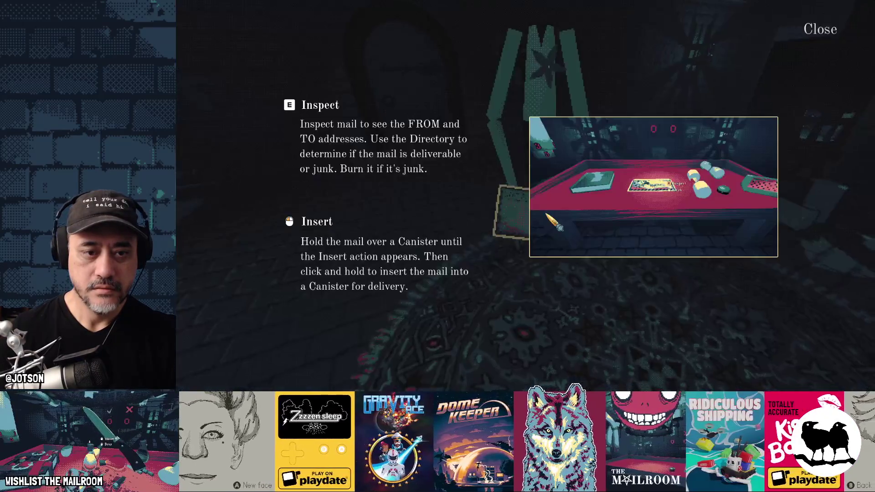
Step: Dismiss the tutorial, take and inspect the letter, and check the directory book
key(Escape)
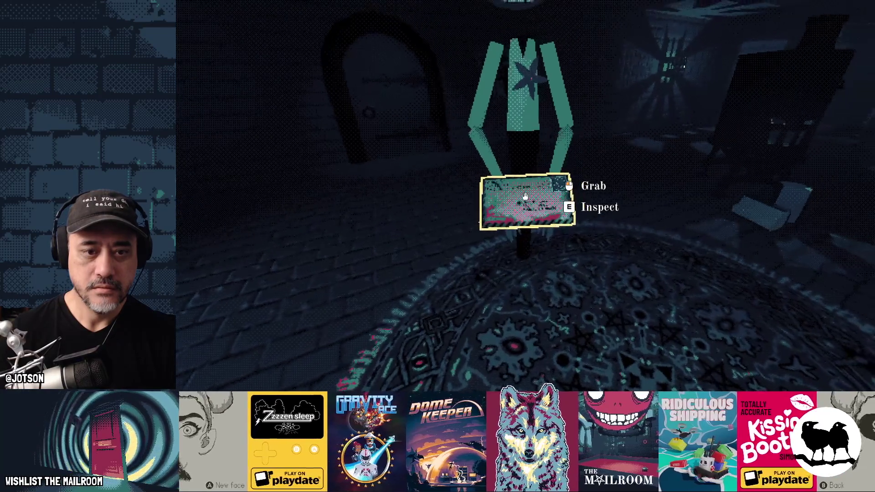
click(525, 196)
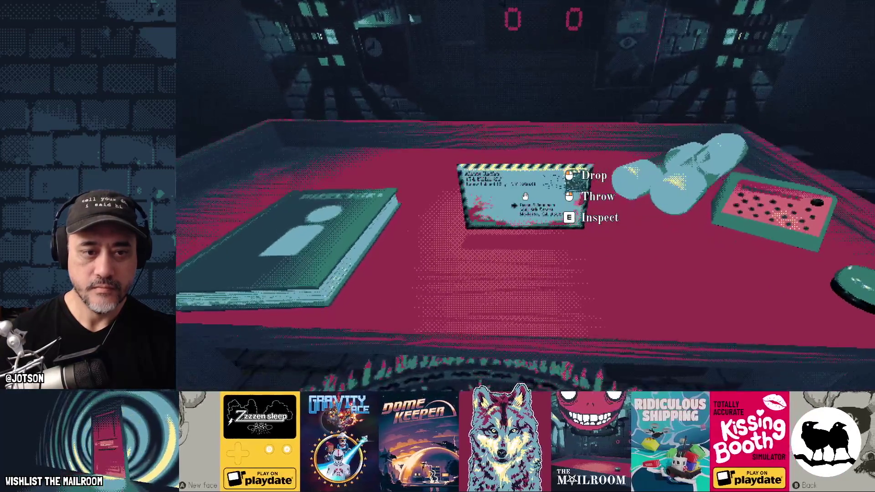
key(e)
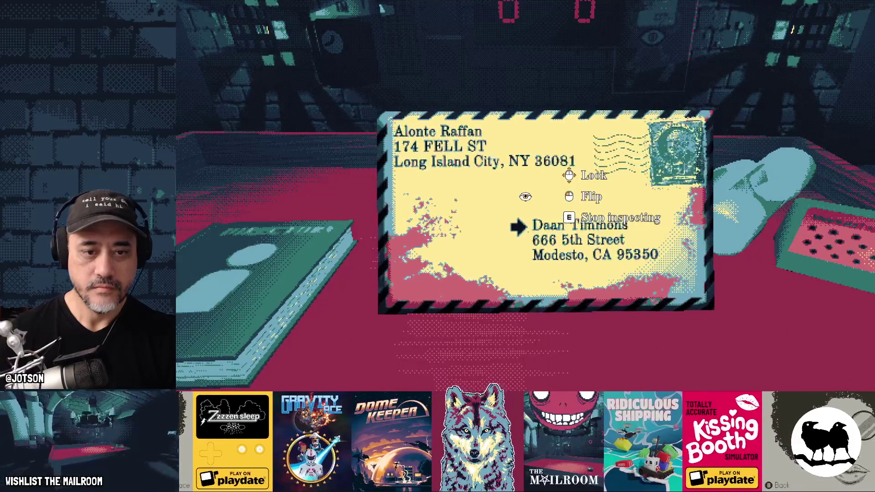
key(e)
click(526, 196)
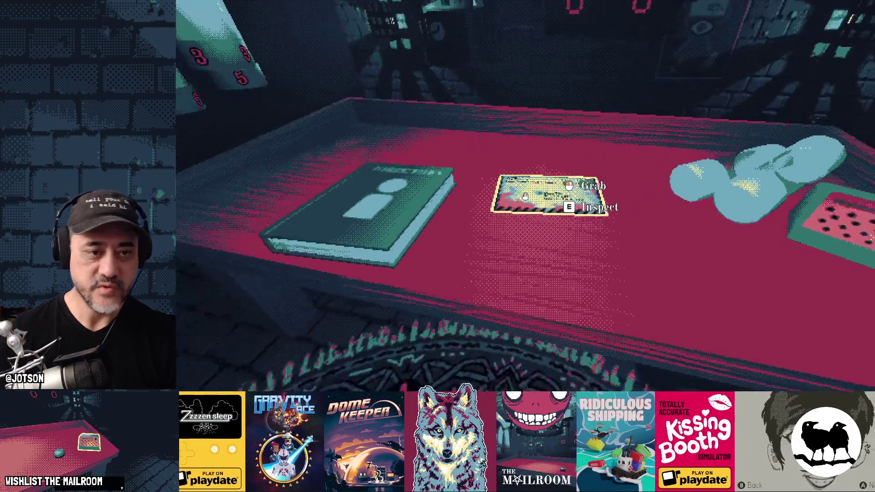
click(526, 196)
key(e)
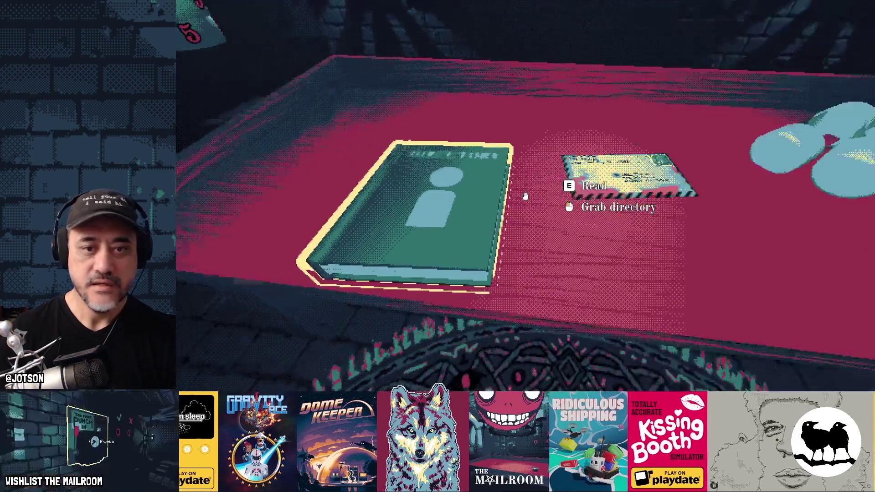
click(525, 196)
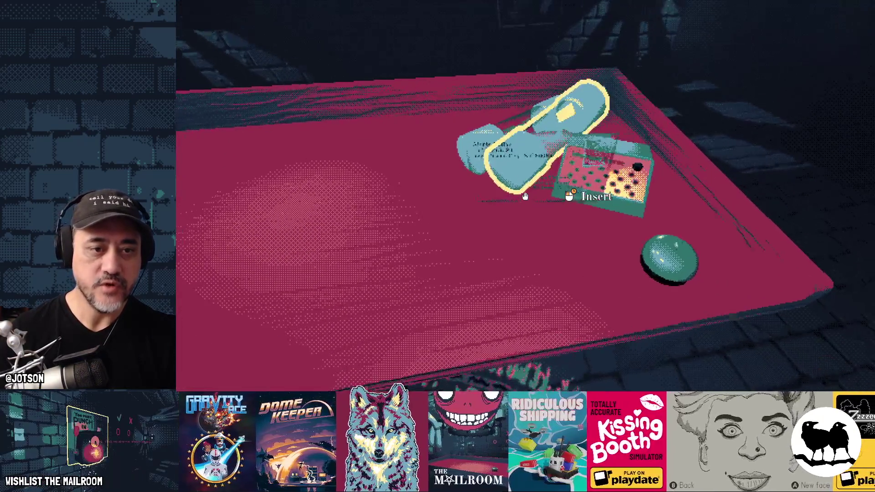
Step: Insert the letter into a canister and deliver it through the floor 1 pipe
click(526, 196)
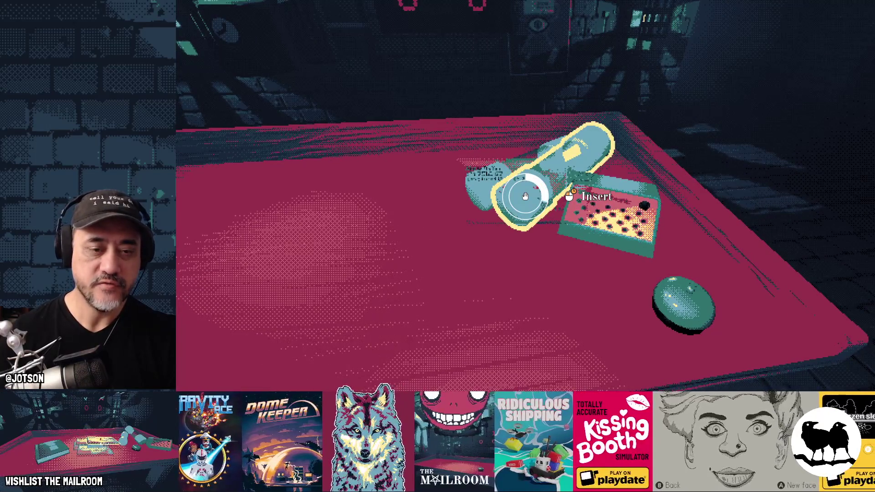
click(526, 197)
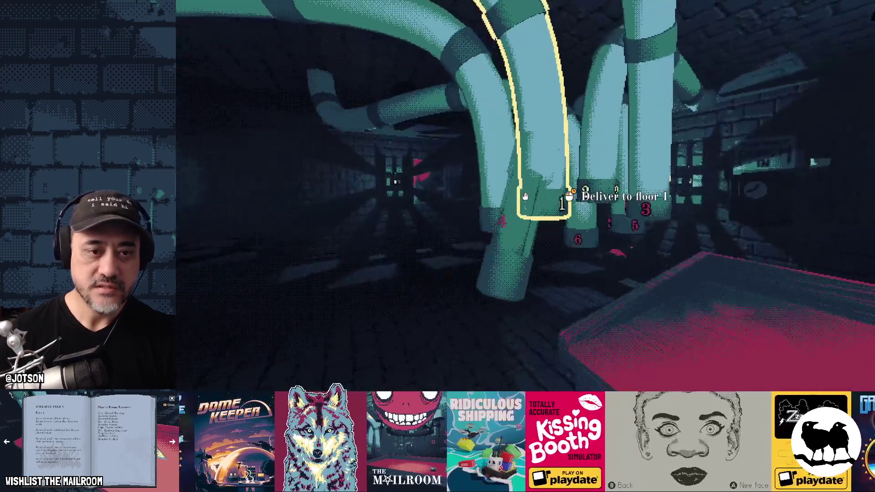
click(525, 196)
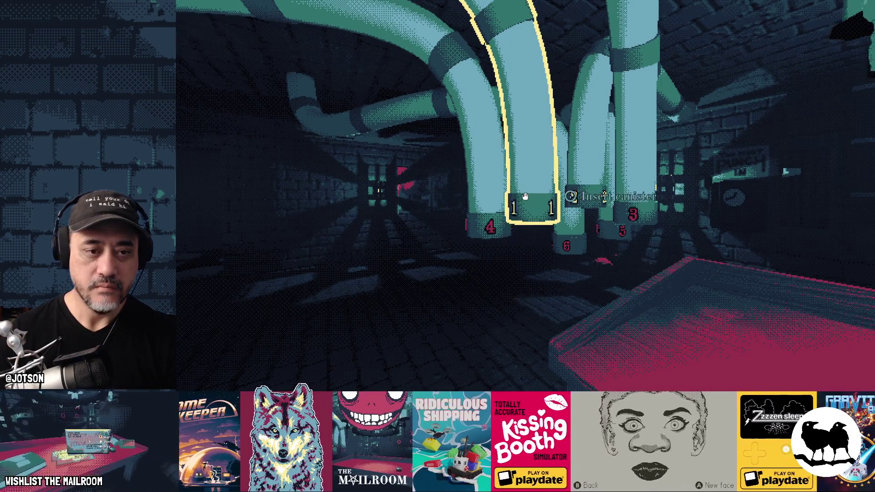
Step: Walk back to the desk and finish the demon's dialogue
key(w)
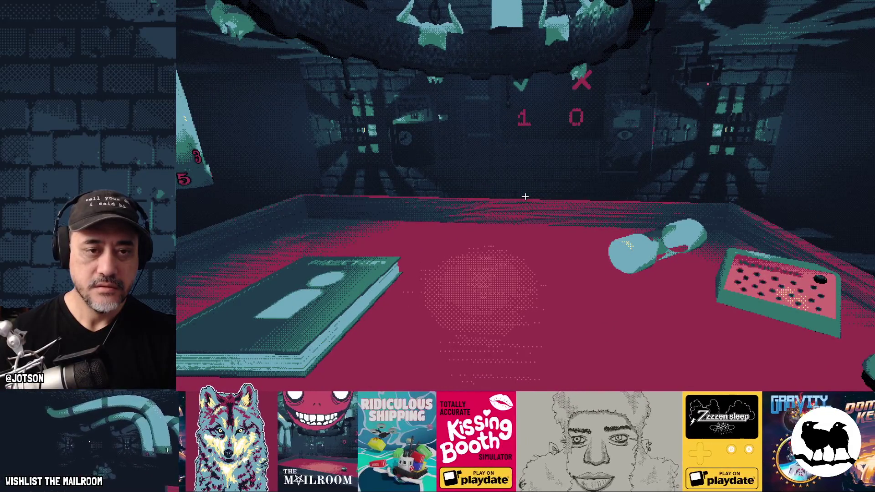
key(s)
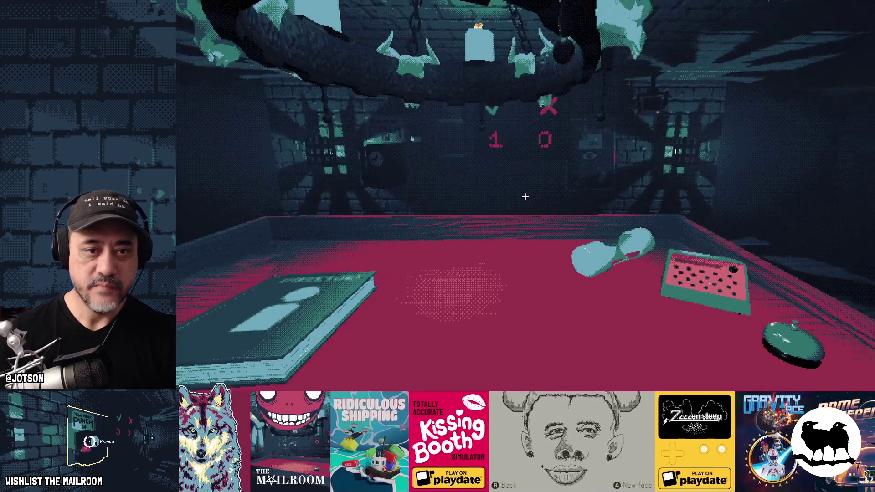
key(w)
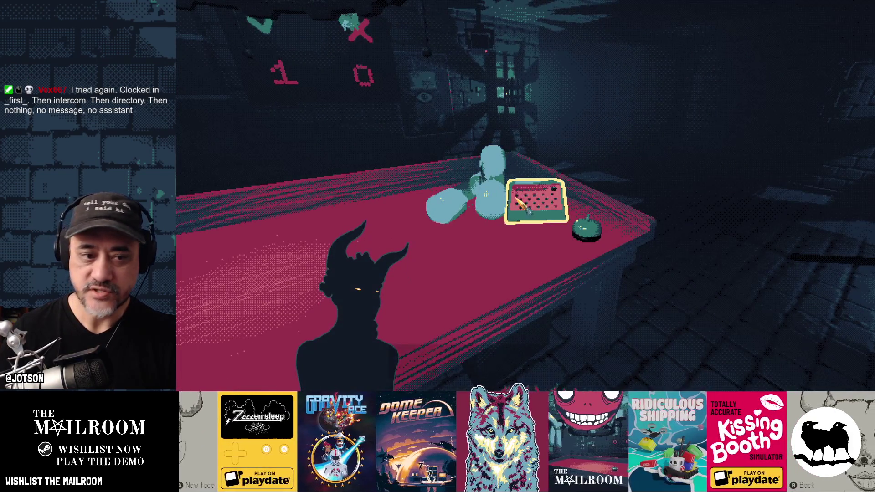
click(525, 196)
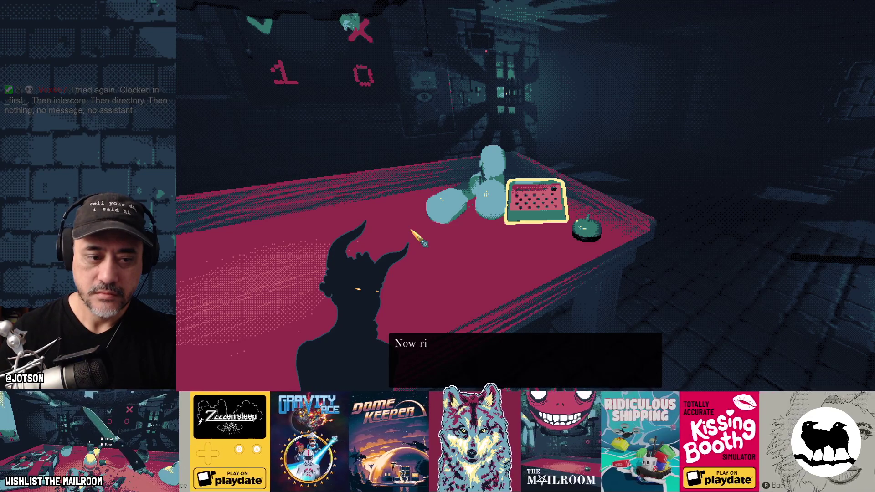
click(525, 196)
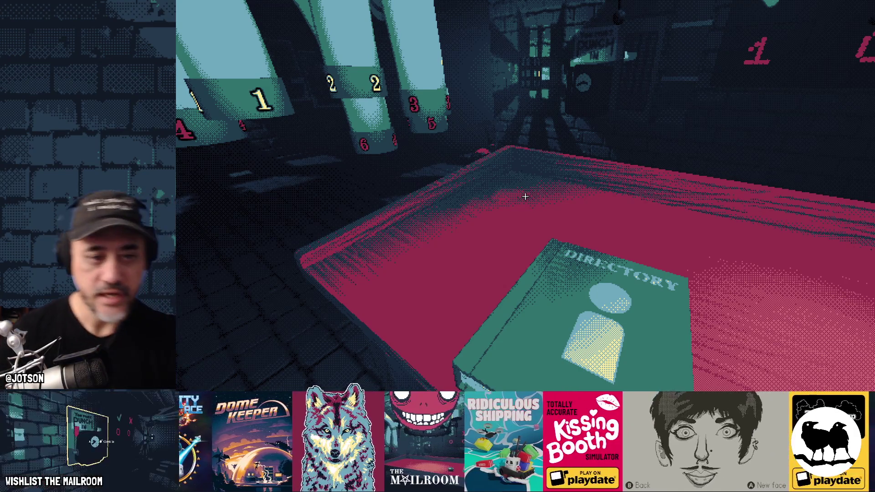
Step: Pause and quit to the main menu, confirming the day's progress is lost
key(Escape)
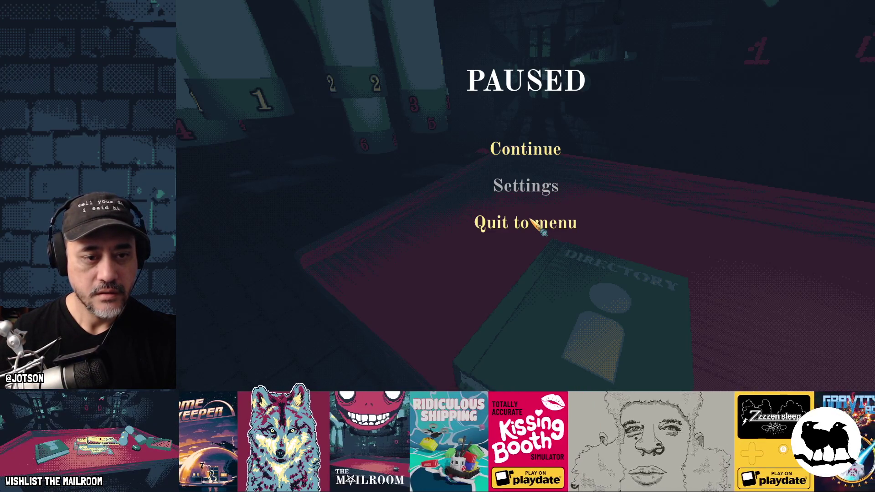
click(530, 221)
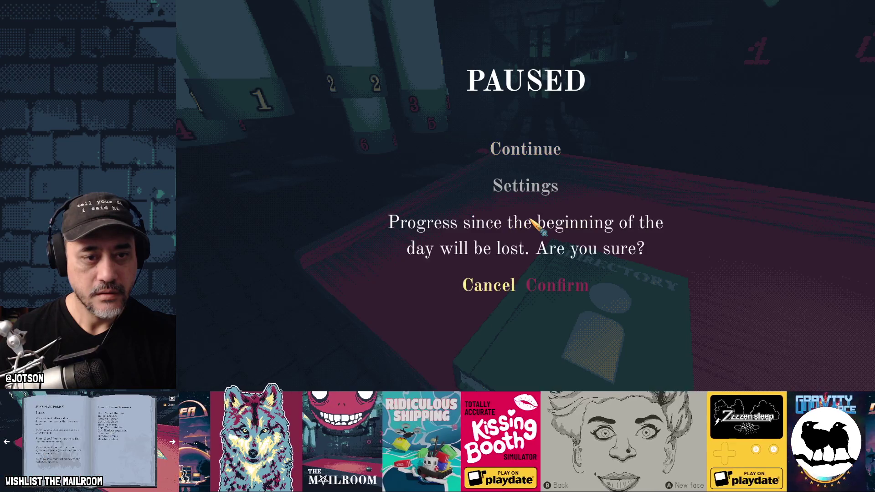
click(563, 285)
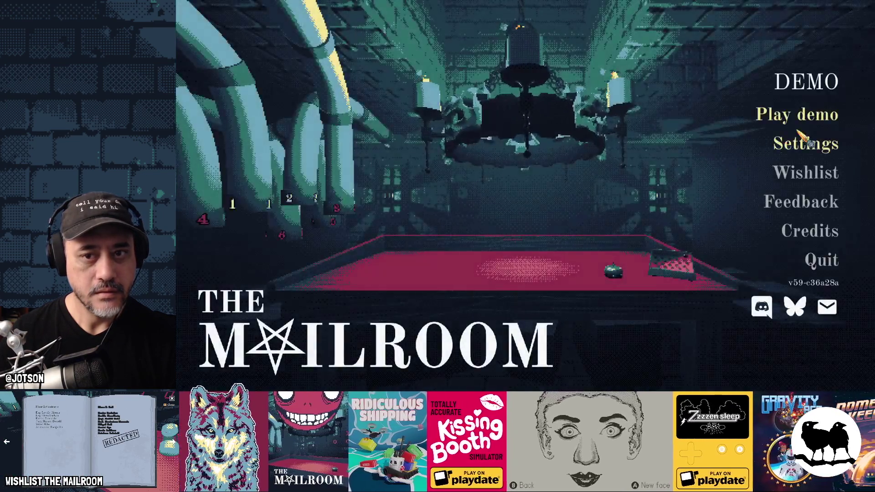
Step: Start a new demo run, walk to the lit room, and hold to clock in at the punch clock
click(797, 114)
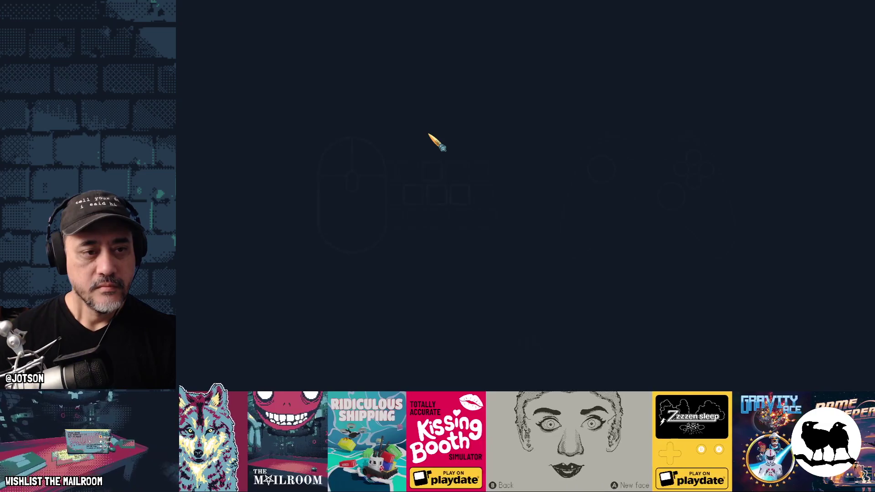
click(528, 342)
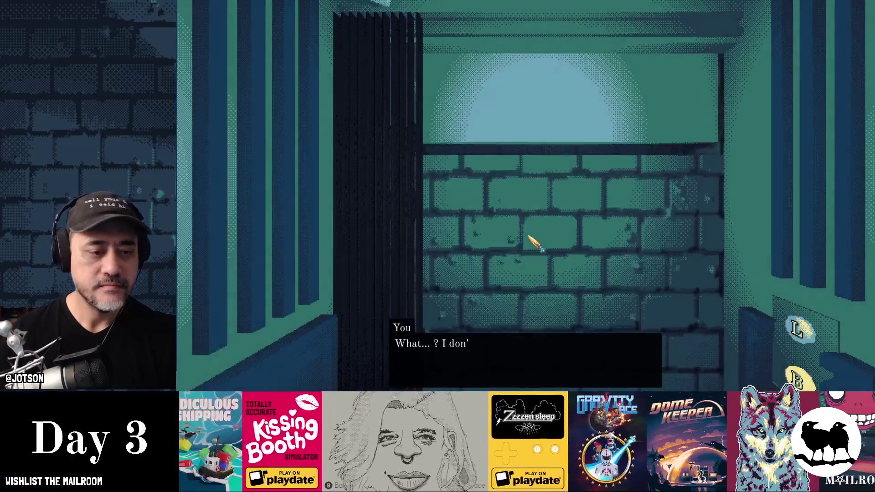
click(525, 197)
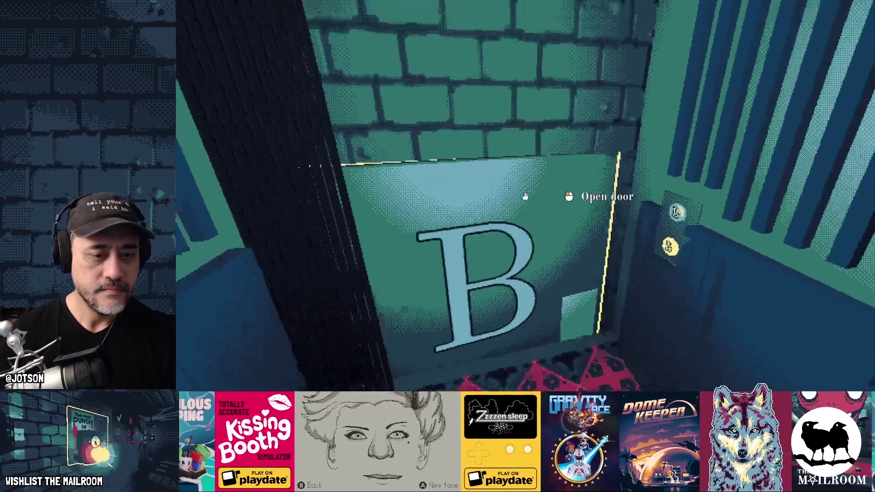
key(w)
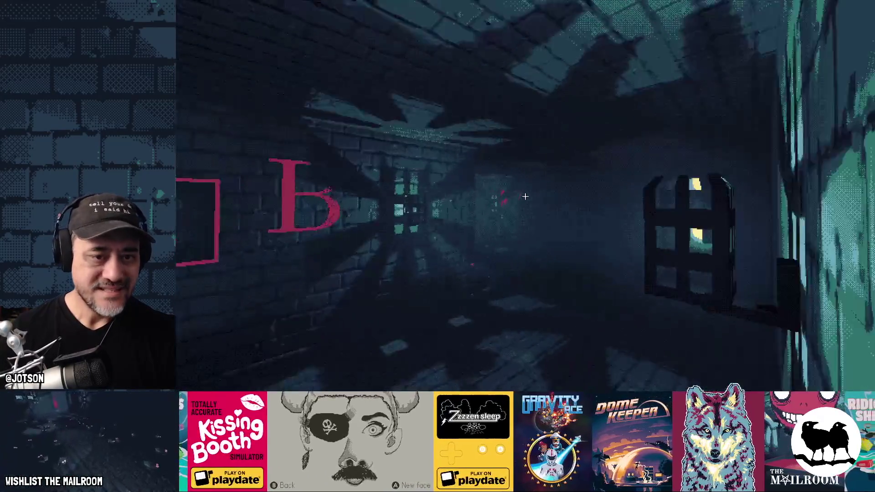
key(w)
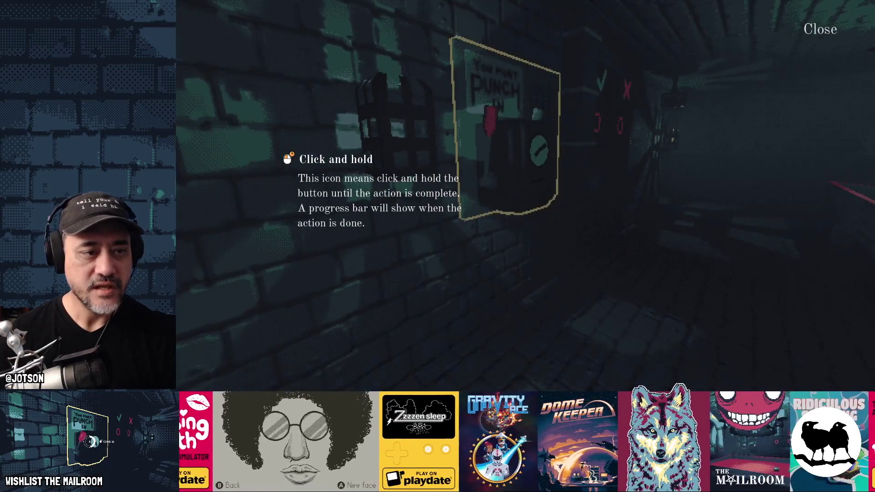
click(525, 196)
click(525, 197)
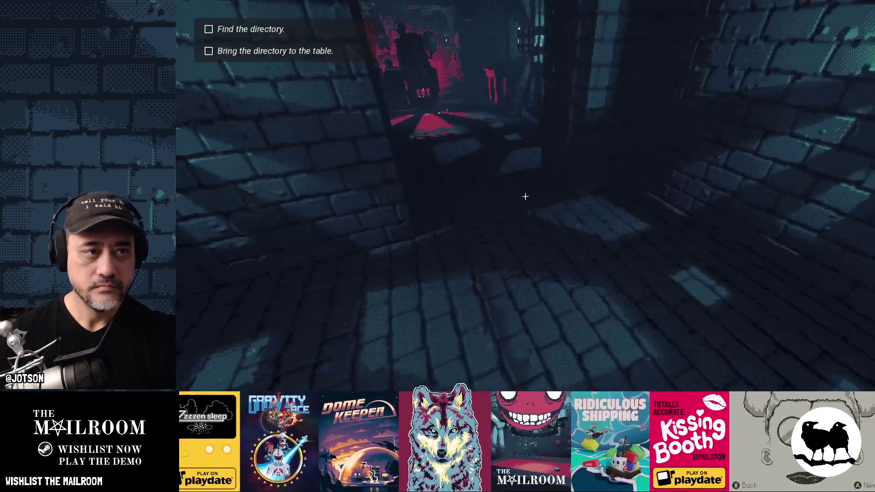
Step: Fetch the directory from the Machine Room and drop it onto the red table
key(w)
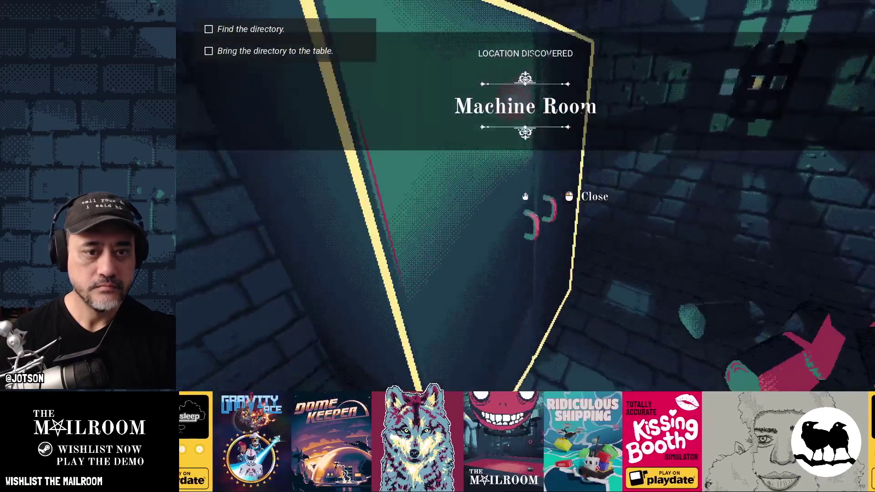
click(525, 197)
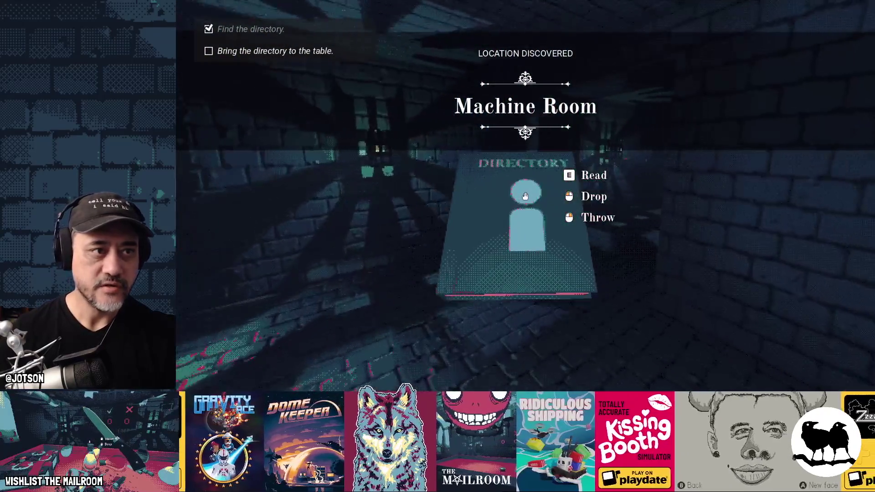
key(w)
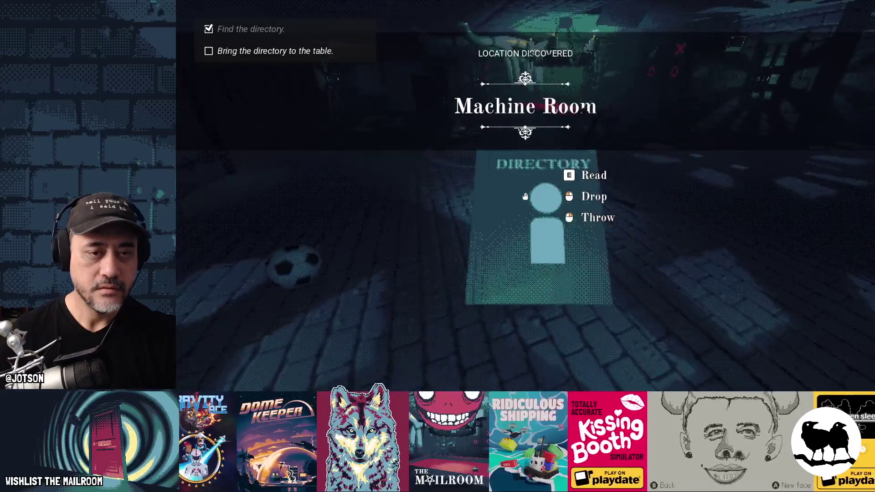
key(w)
click(525, 196)
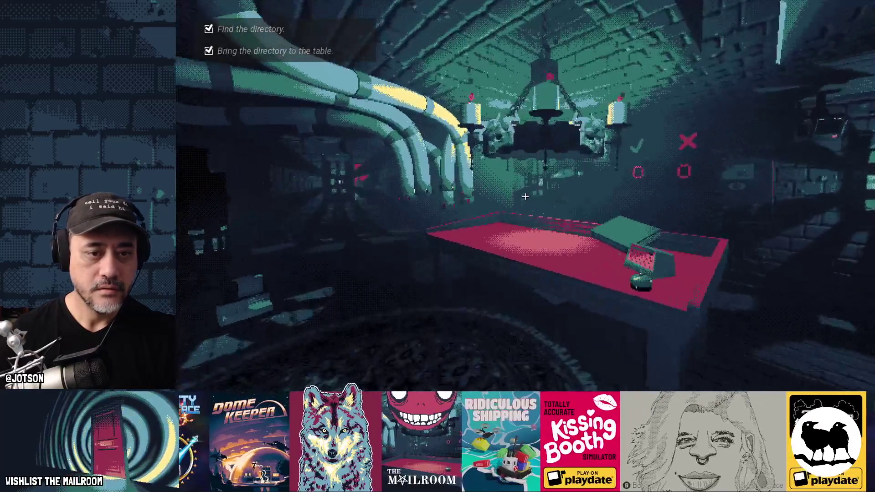
Step: Quit to the title menu, confirming lost progress, then quit the demo back to the Godot editor
key(w)
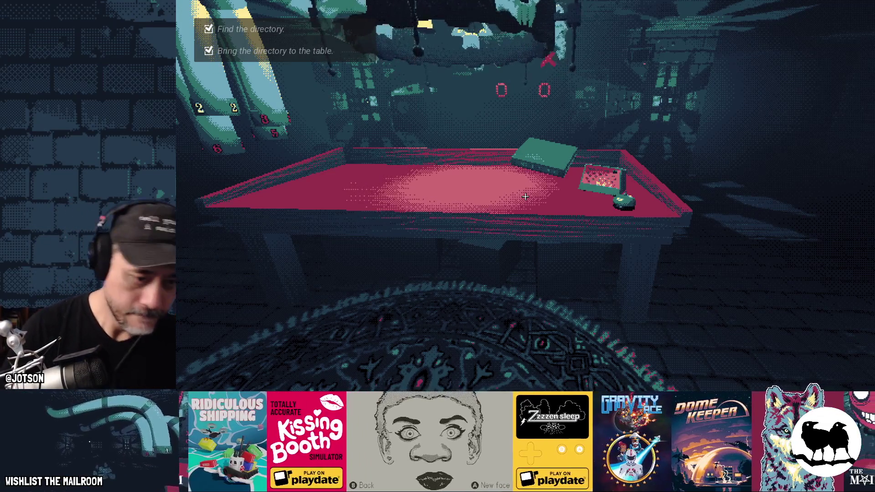
key(Escape)
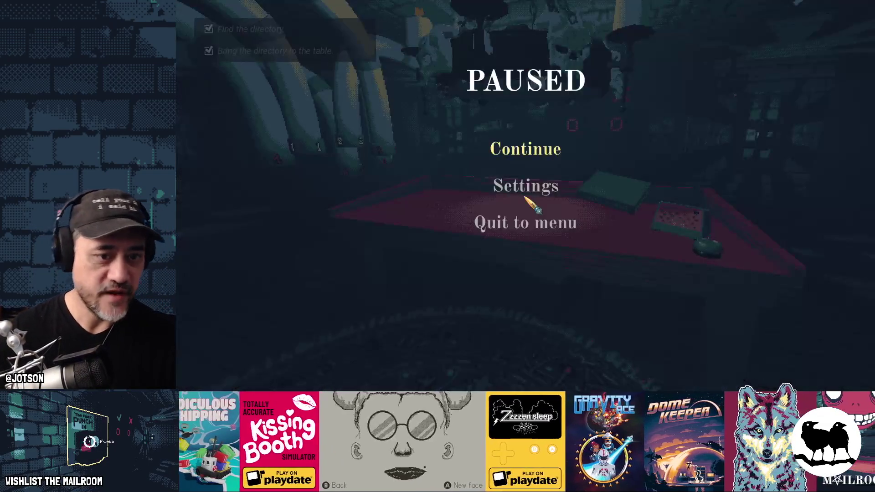
click(531, 223)
click(543, 286)
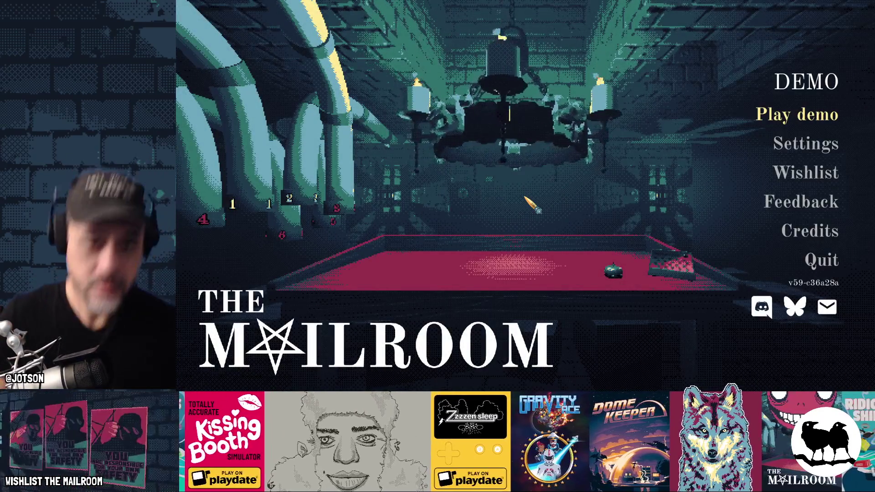
click(820, 260)
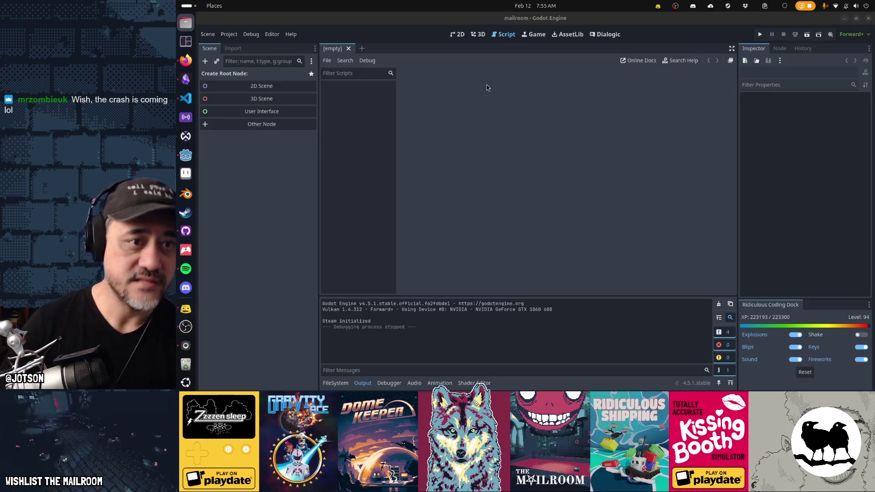
Step: Quit the Mailroom game from its title screen and open the Select Resource quick-open dialog
click(486, 88)
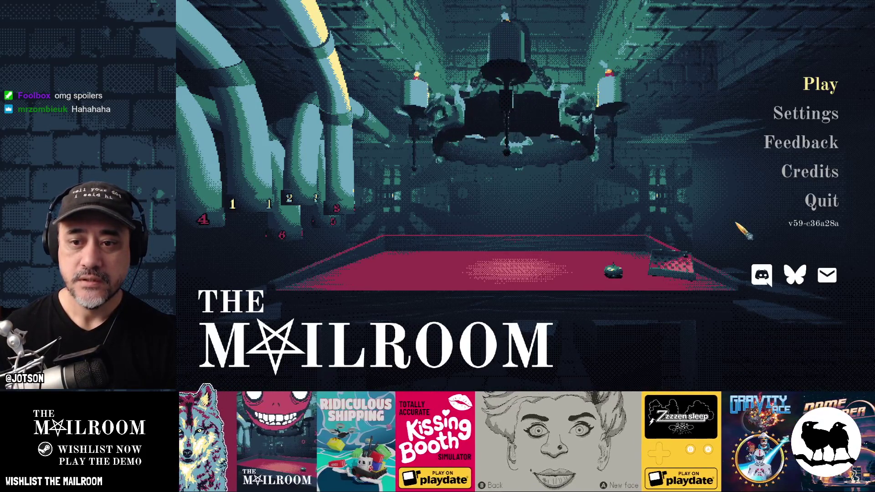
click(821, 200)
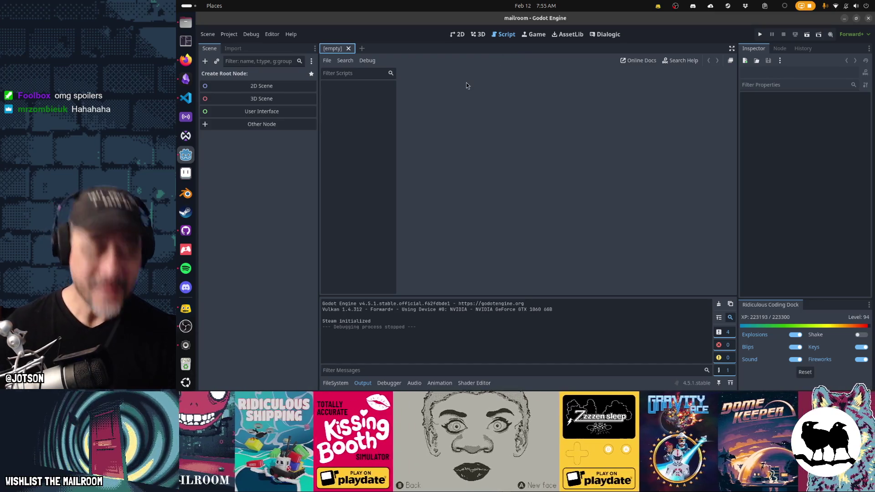
key(ctrl+shift+o)
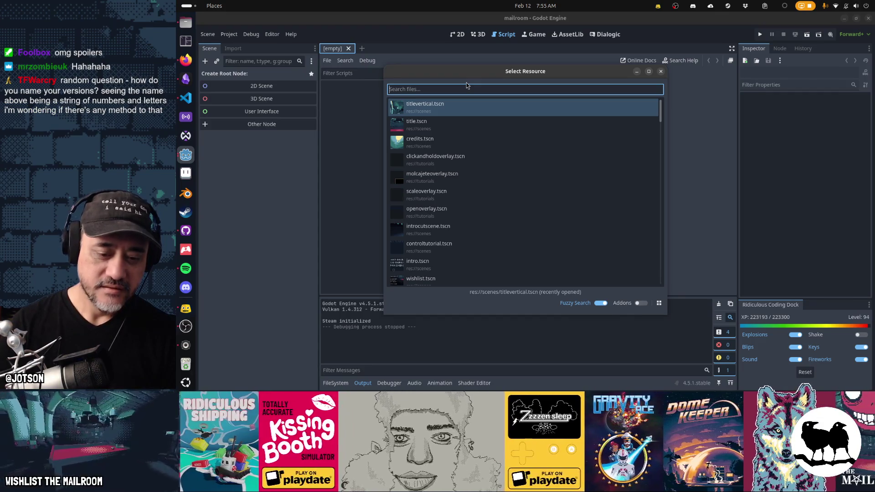
Step: Filter the quick-open list for 'tutorial', then dismiss it without opening anything
text(tutorial)
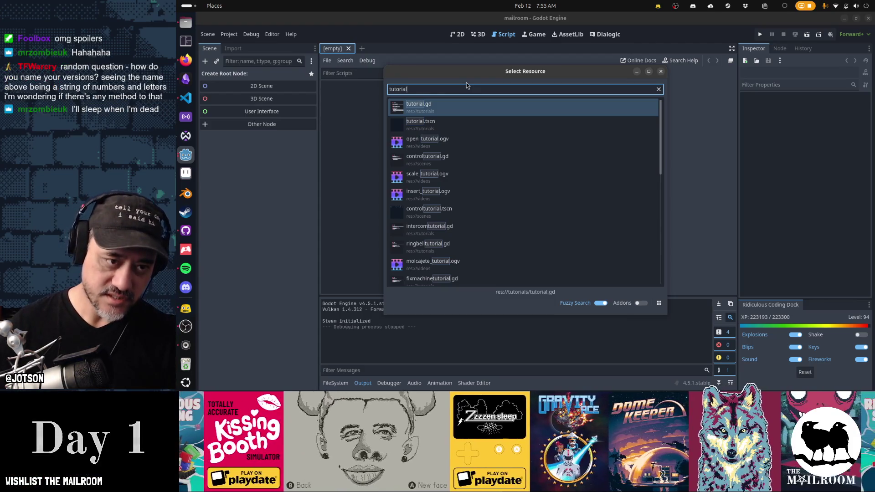
key(Up)
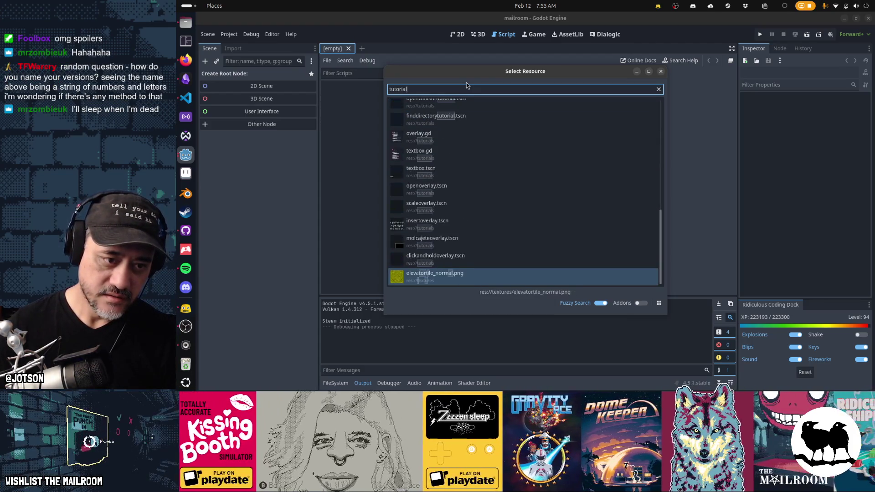
key(Escape)
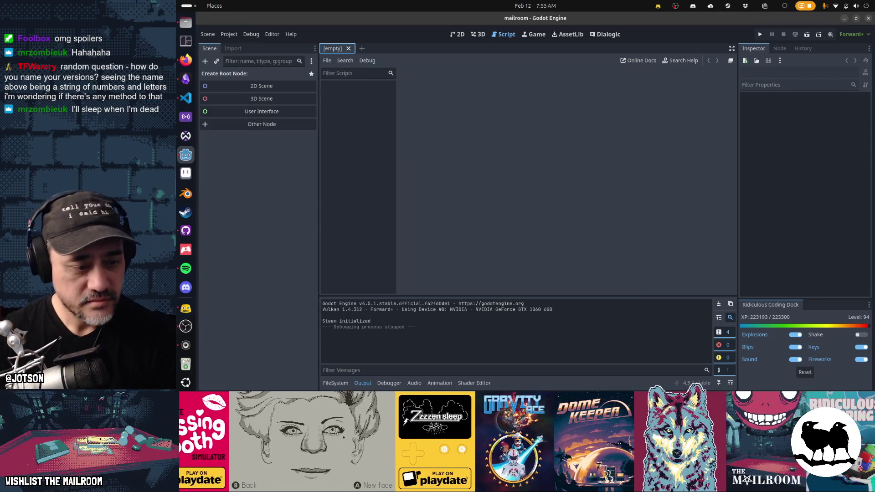
Step: Open finddirectorytutorial.tscn from the tutorials folder in the enlarged FileSystem dock
click(335, 383)
scroll(342, 352, down, 4)
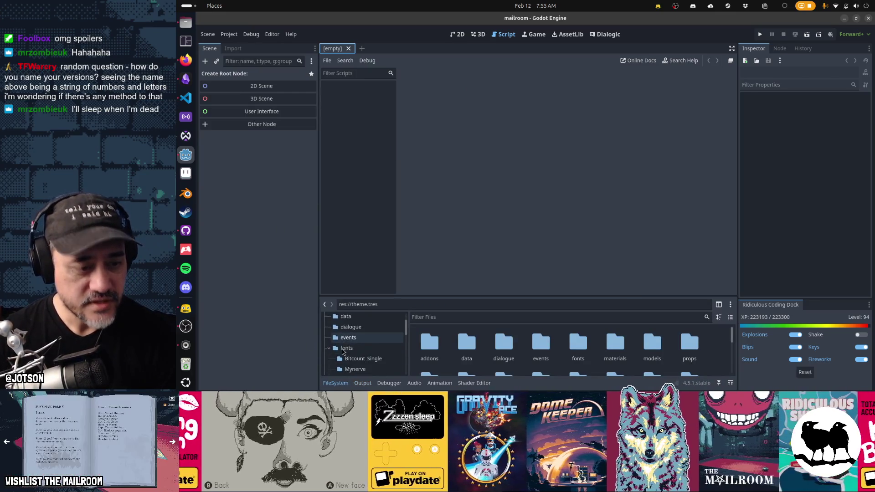
scroll(327, 327, down, 5)
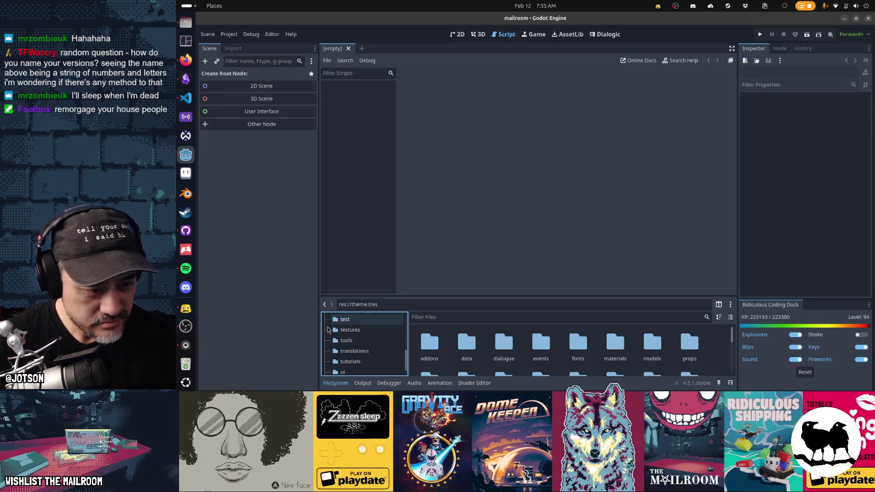
scroll(327, 327, down, 3)
click(350, 346)
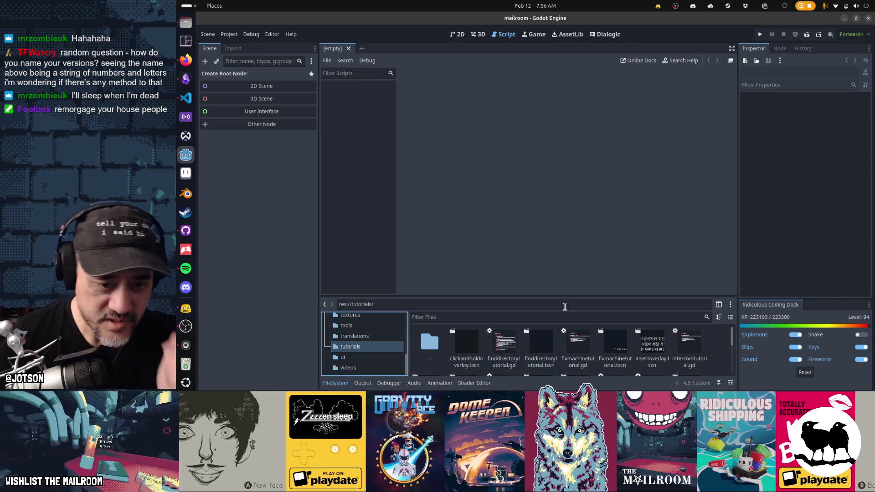
drag(555, 296, 555, 230)
double_click(551, 285)
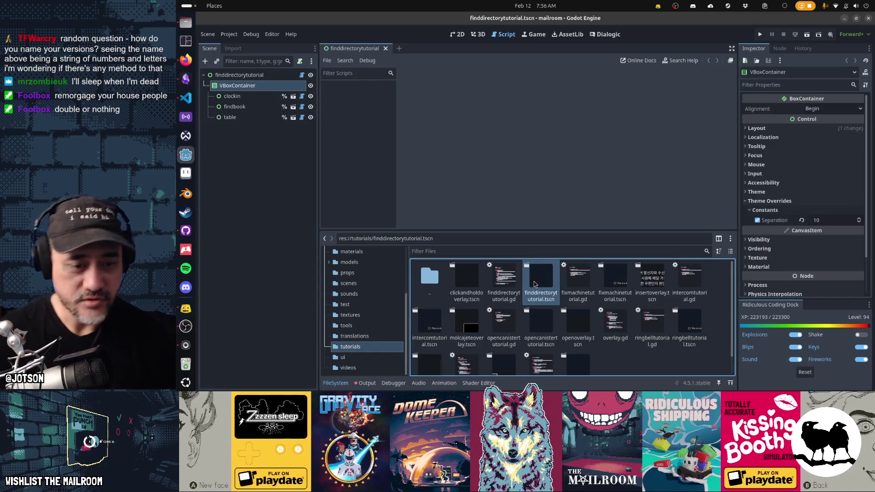
Step: Open the root node's script and collapse the file browser to view more code
click(302, 75)
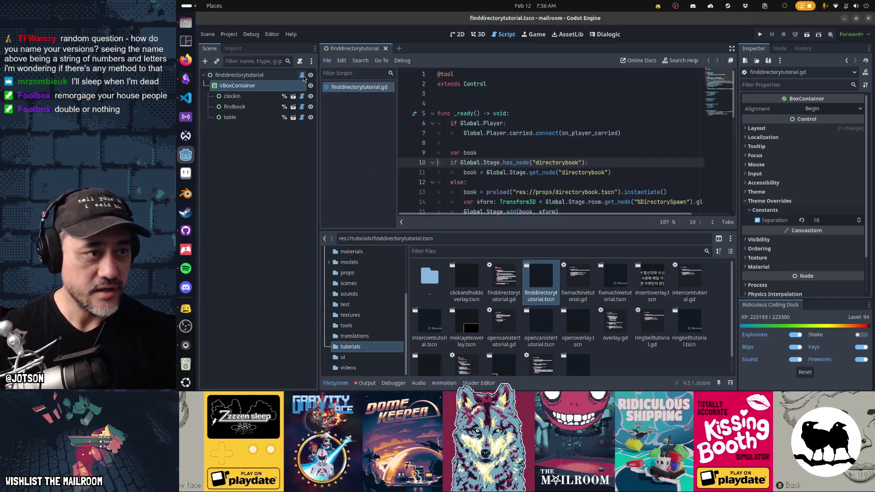
click(338, 384)
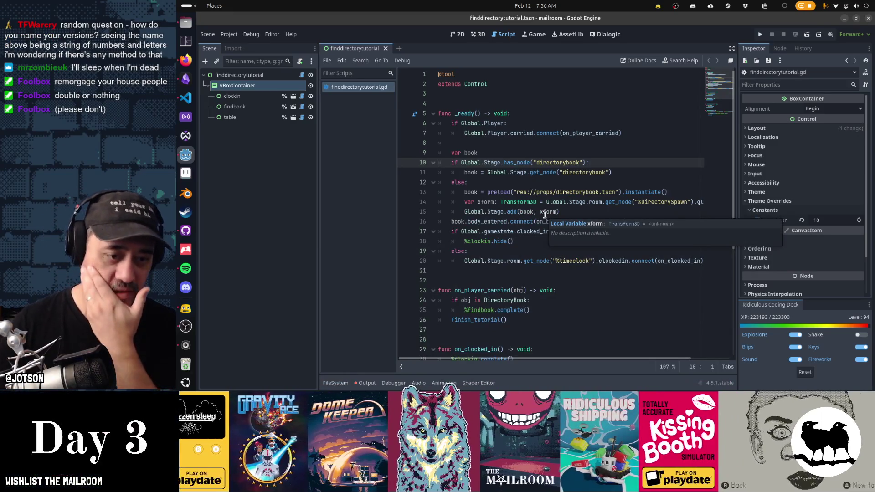
scroll(544, 214, down, 2)
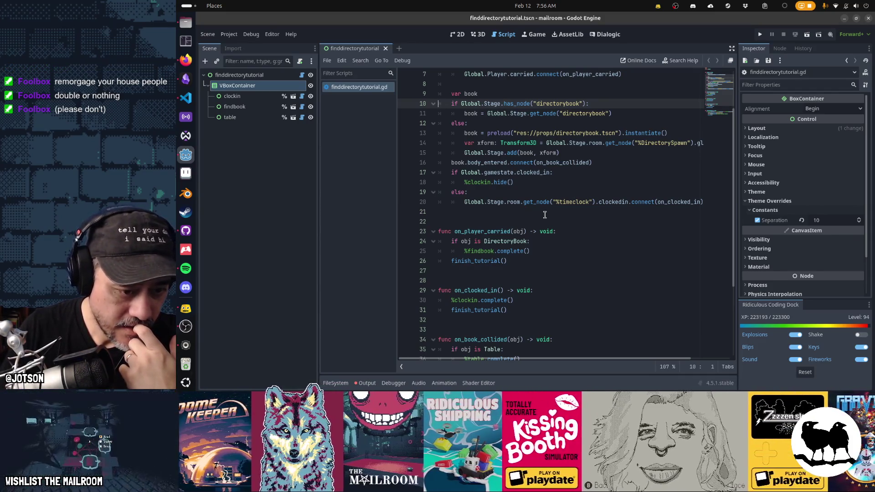
scroll(545, 215, down, 3)
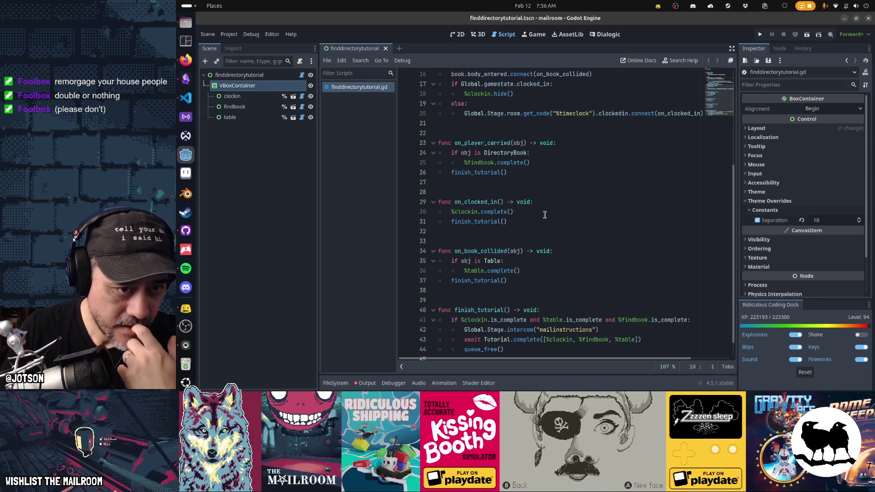
scroll(545, 215, up, 3)
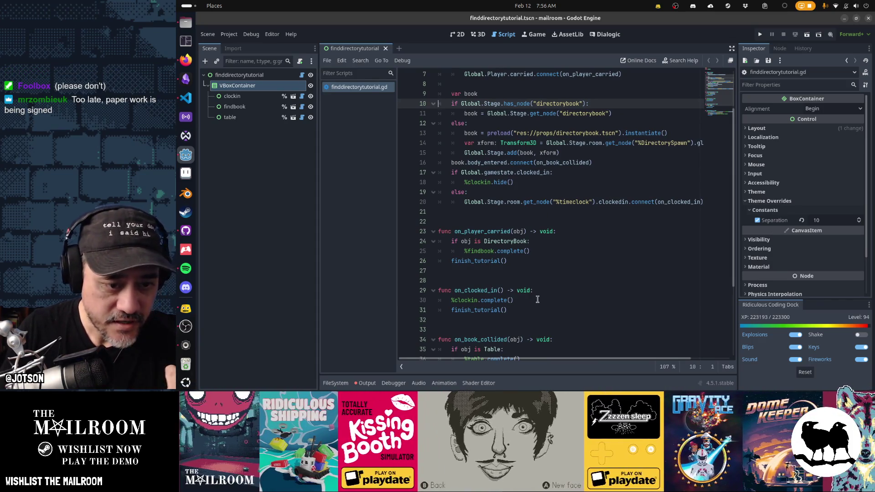
Step: In the clocked_in branch, replace %clockin.hide() with a copied %clockin.complete() call
click(538, 299)
key(shift+Home)
key(ctrl+c)
key(Up)
key(Up)
key(Up)
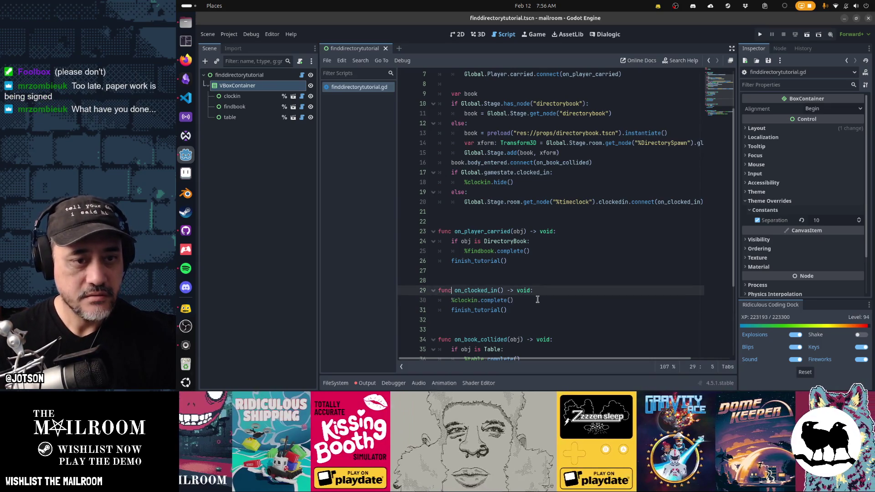
scroll(538, 300, up, 2)
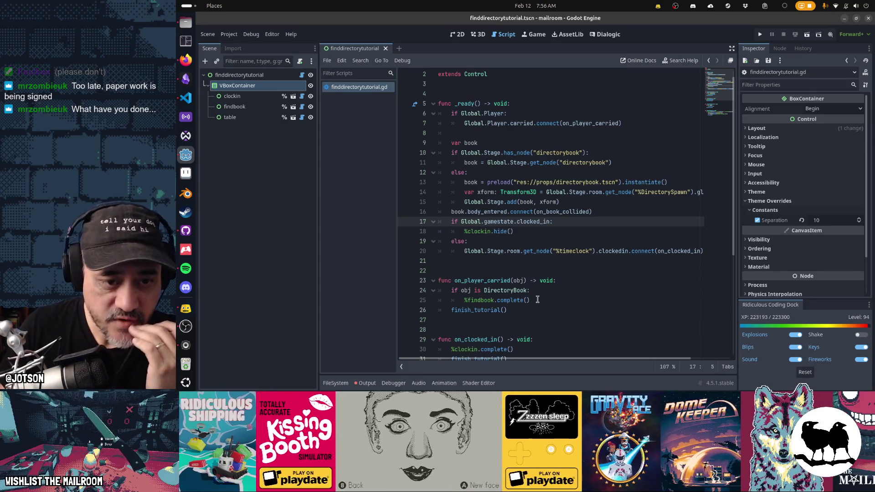
key(Down)
key(End)
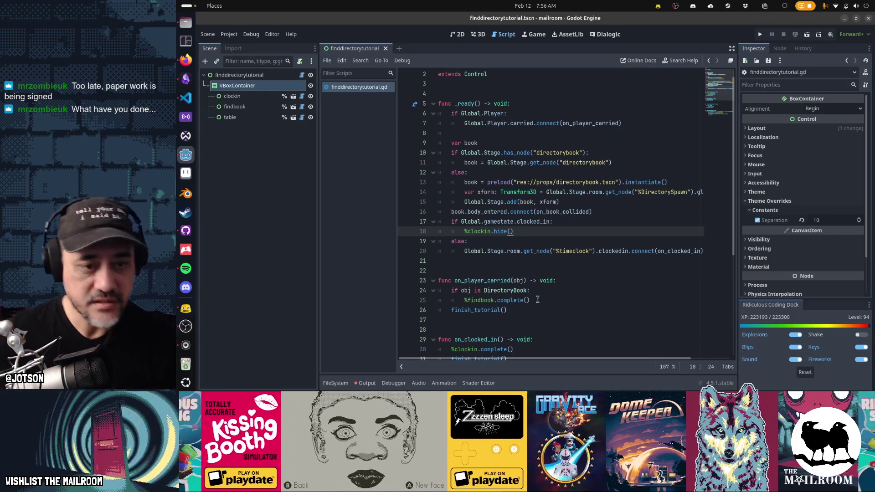
key(Return)
key(ctrl+v)
key(ctrl+x)
key(ctrl+v)
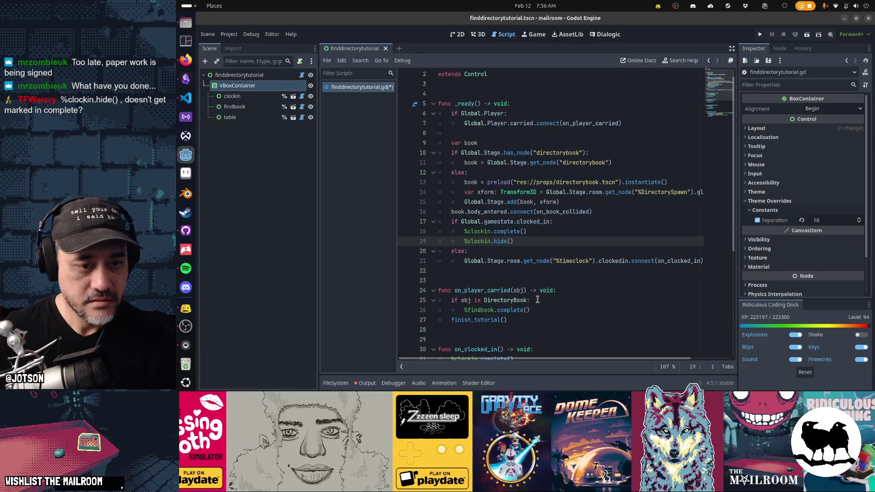
key(ctrl+x)
Step: Save the scene and script, then run the game with F5 to test
key(Down)
key(Down)
key(Down)
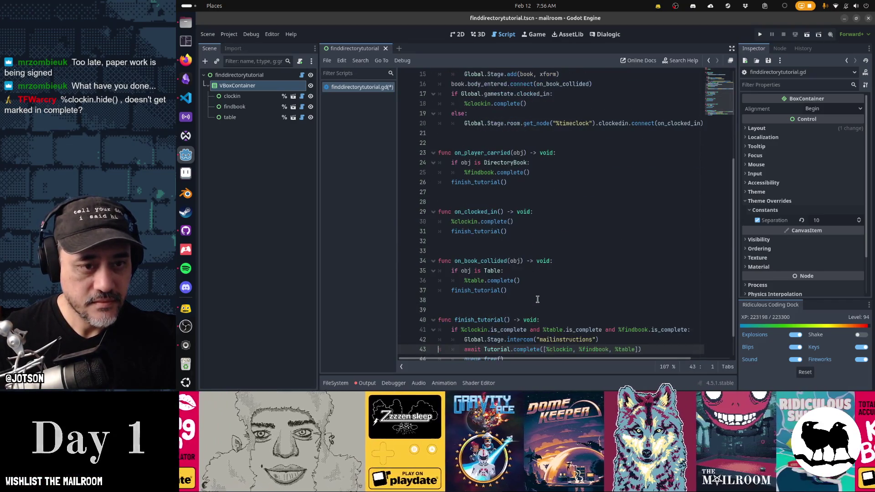
key(ctrl+End)
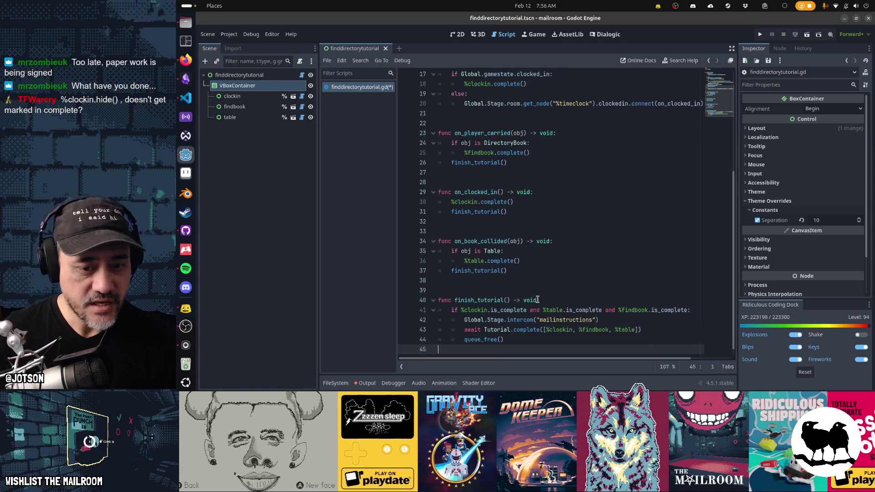
key(ctrl+s)
key(F5)
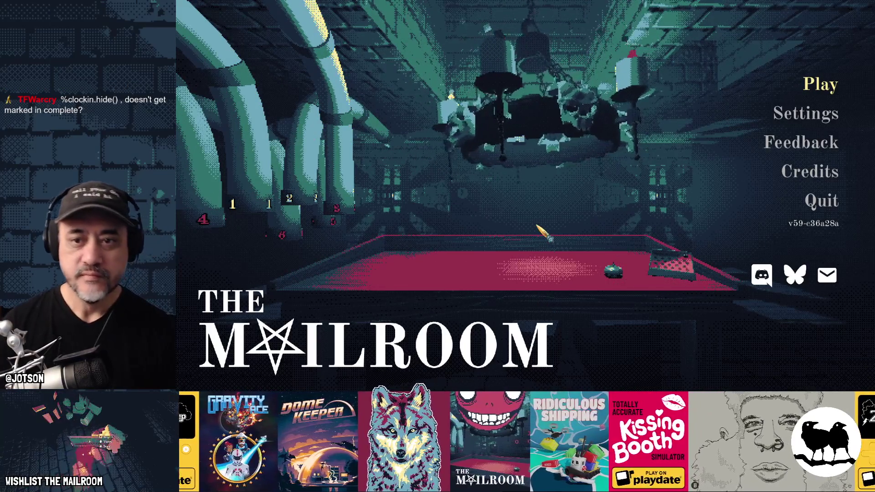
Step: Start the demo from the Testing debug menu and dismiss the controls screen
key(t)
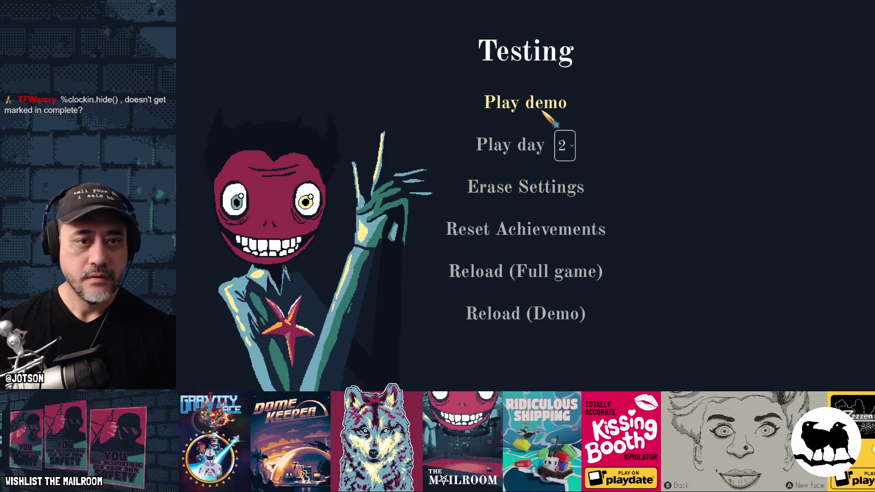
click(542, 111)
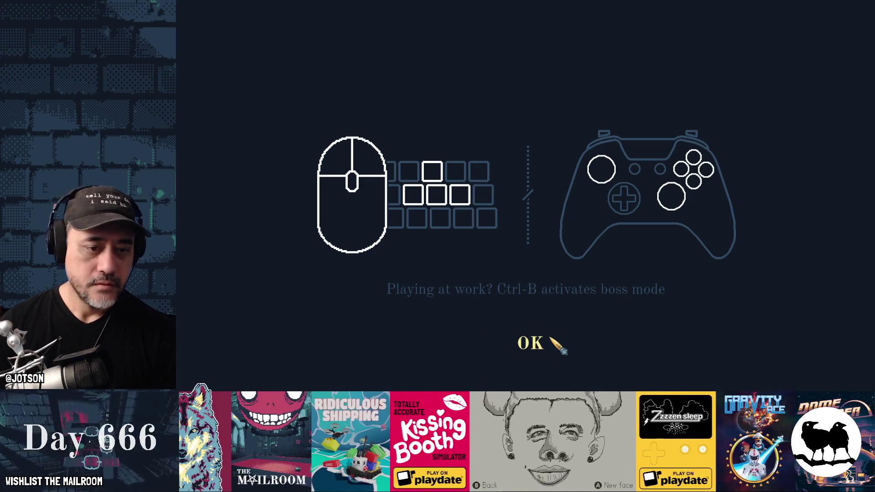
click(545, 342)
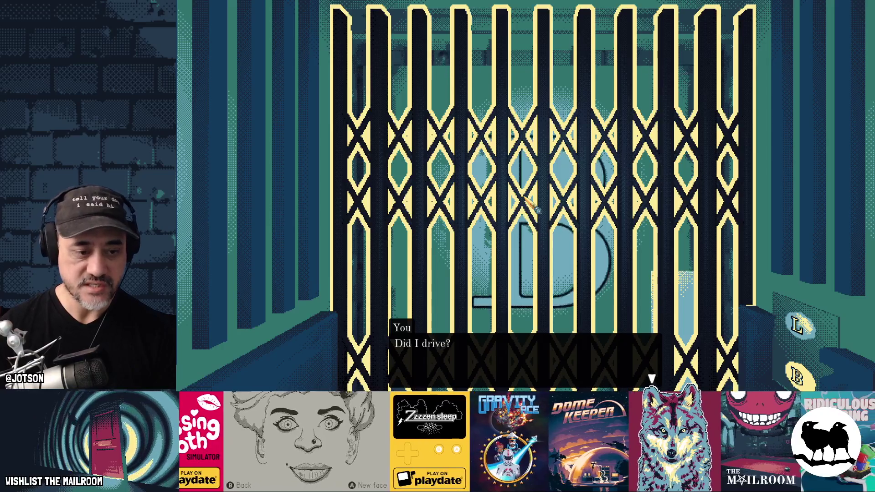
Step: Go through the elevator gate and door B to the punch clock and clock in
click(526, 197)
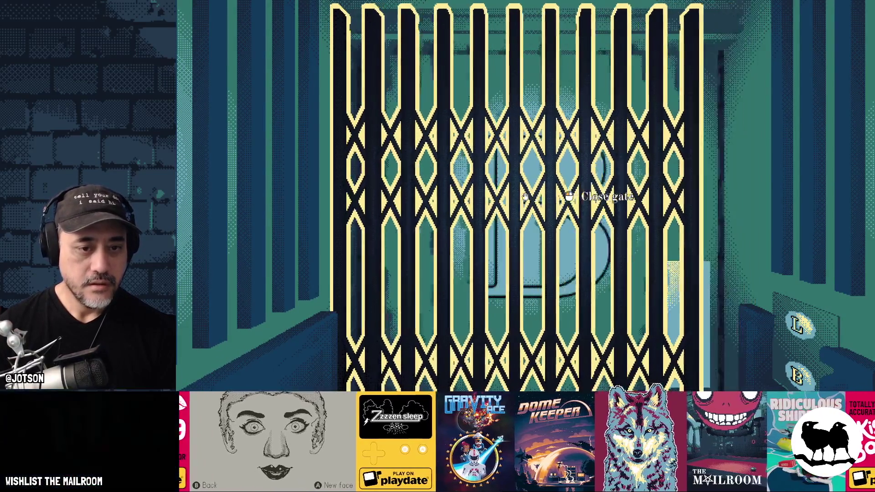
click(525, 197)
click(525, 197)
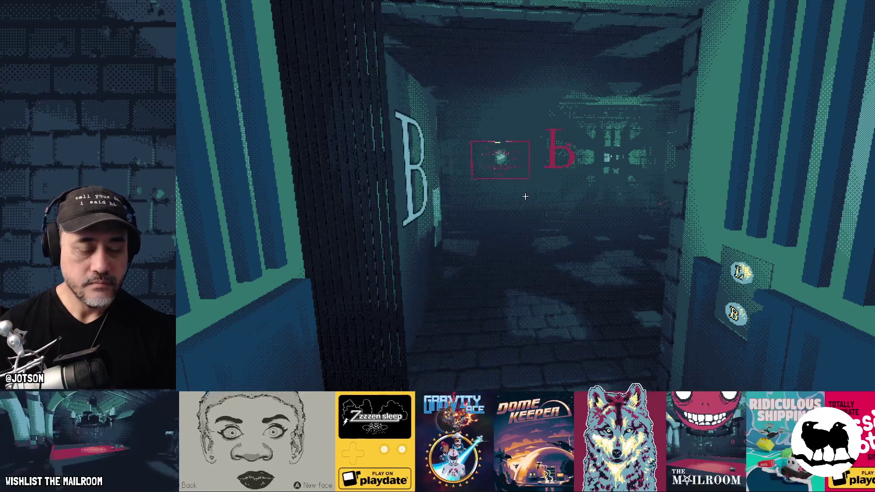
key(w)
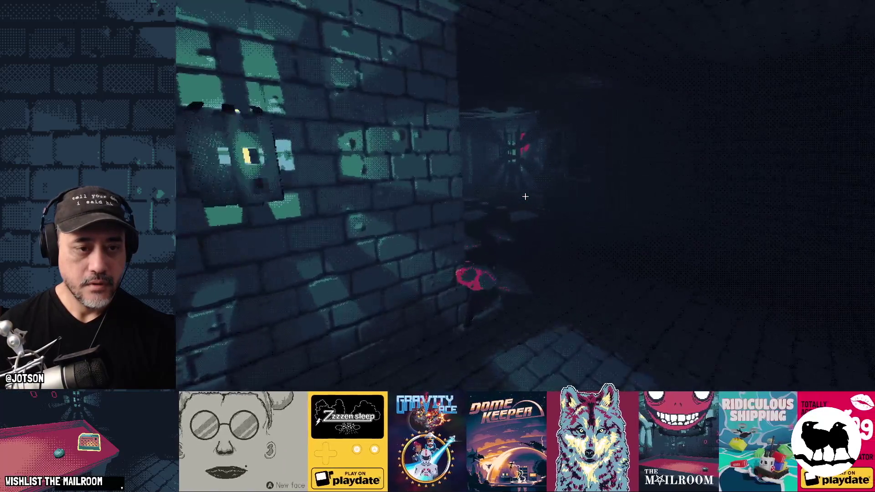
key(w)
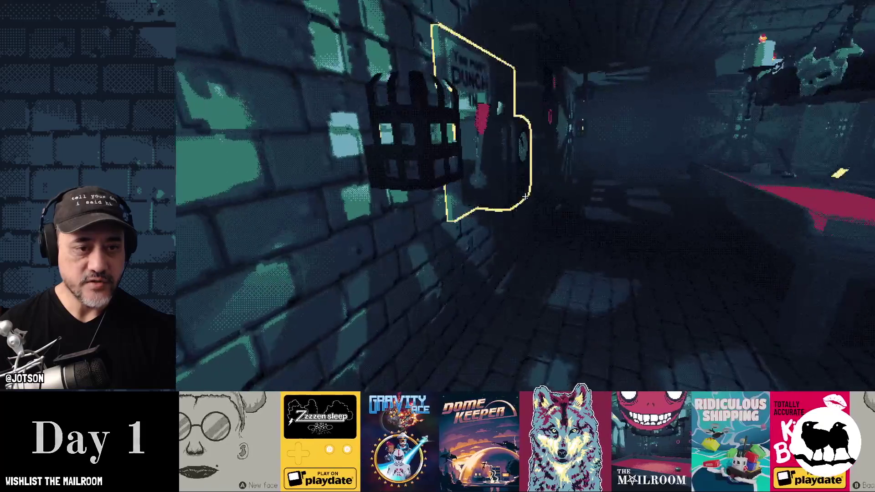
click(526, 197)
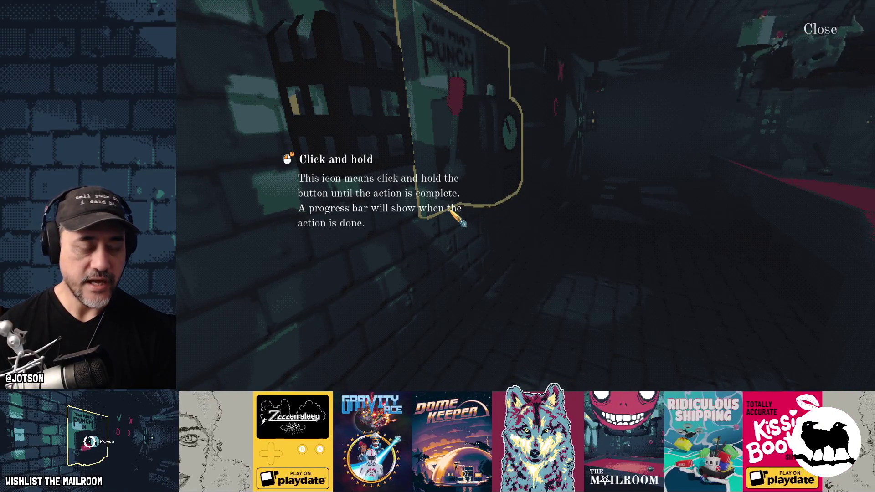
click(450, 209)
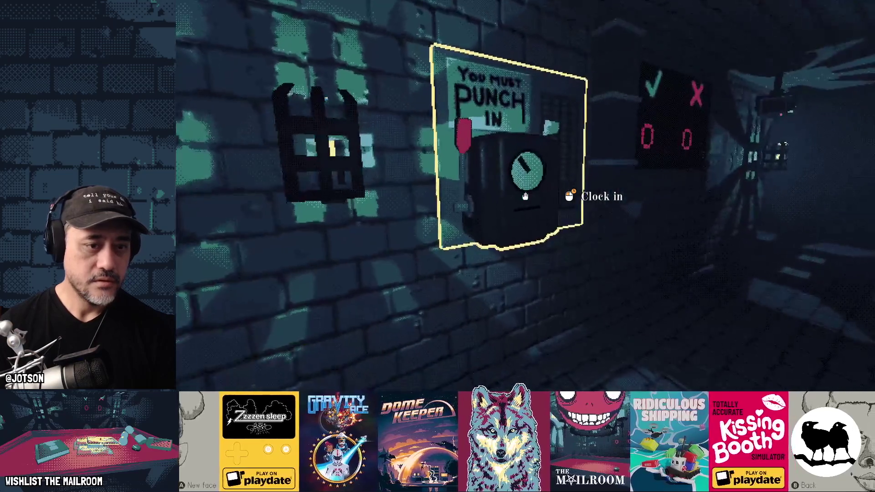
click(525, 197)
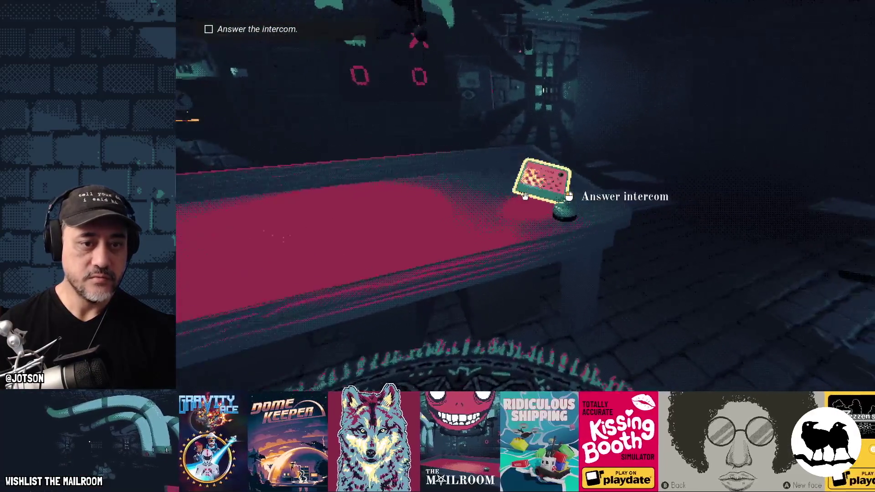
Step: Answer the intercom, then carry the directory from the Machine Room to the table
click(525, 196)
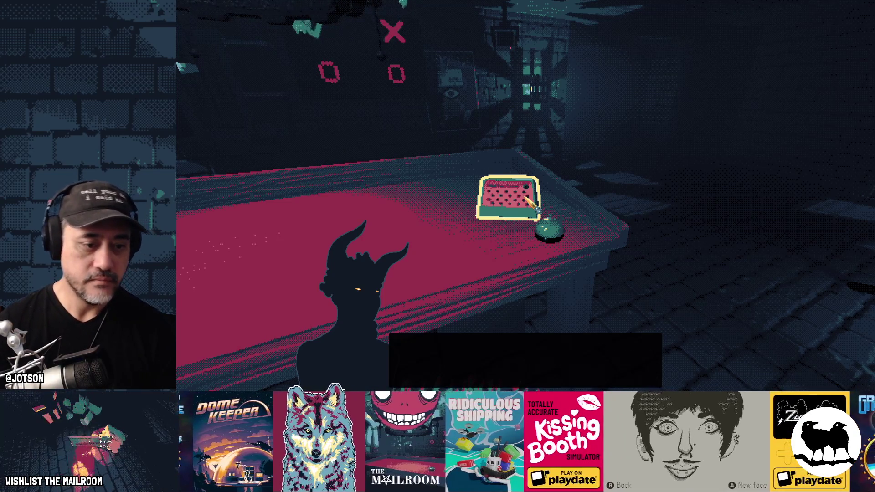
click(525, 196)
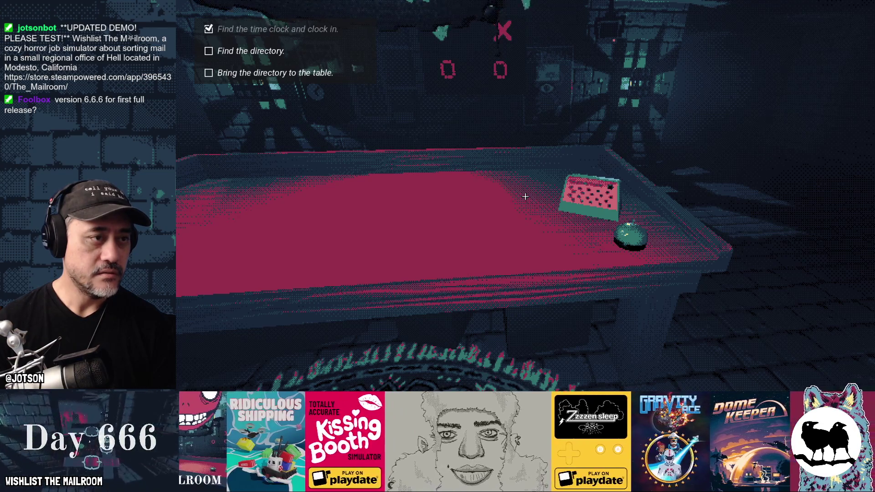
key(w)
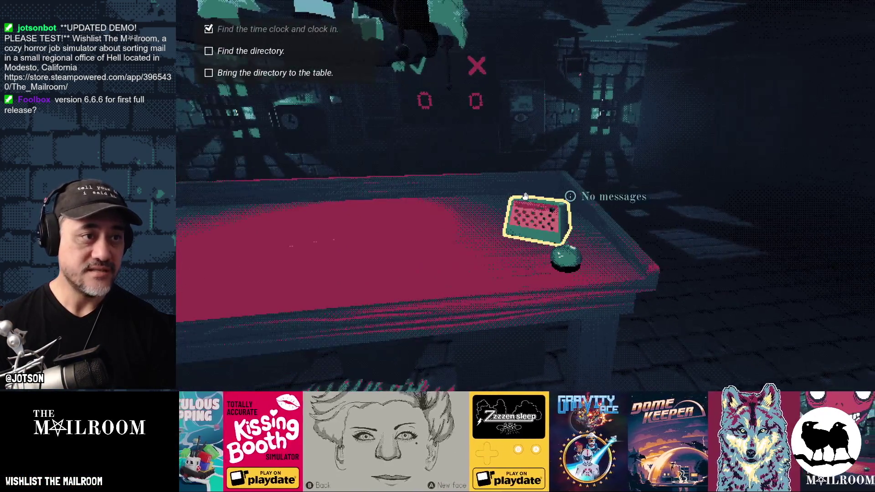
key(w)
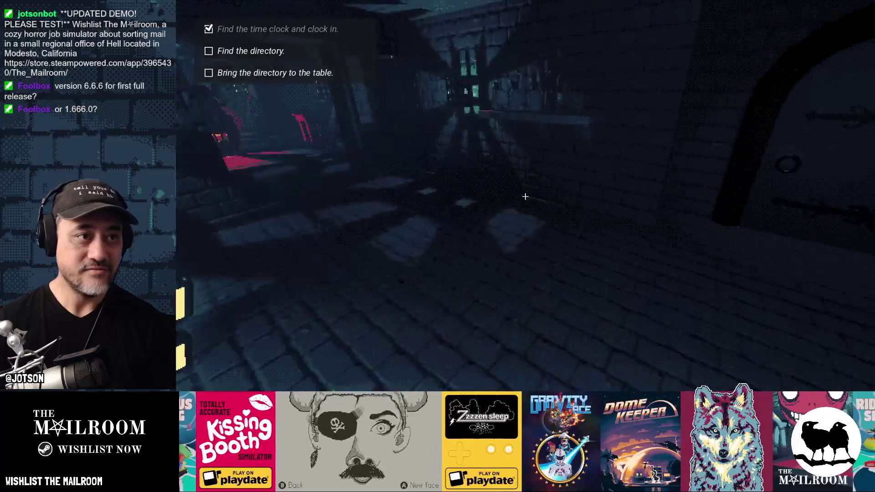
key(w)
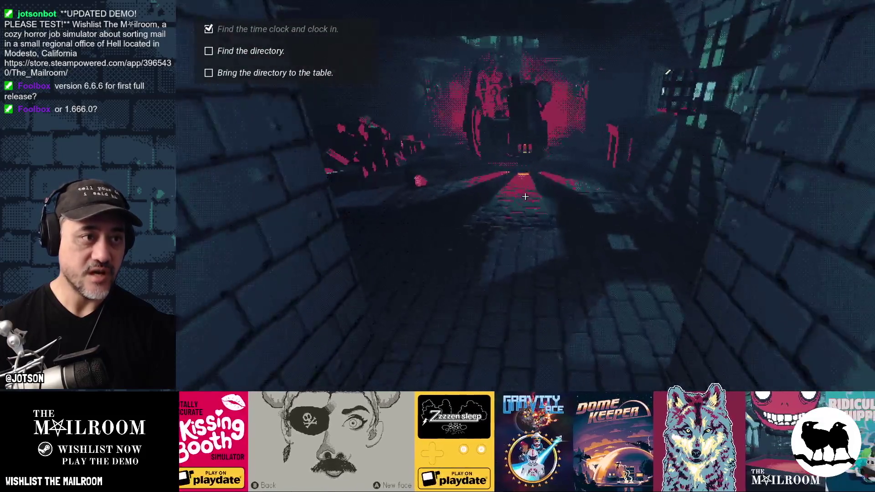
key(w)
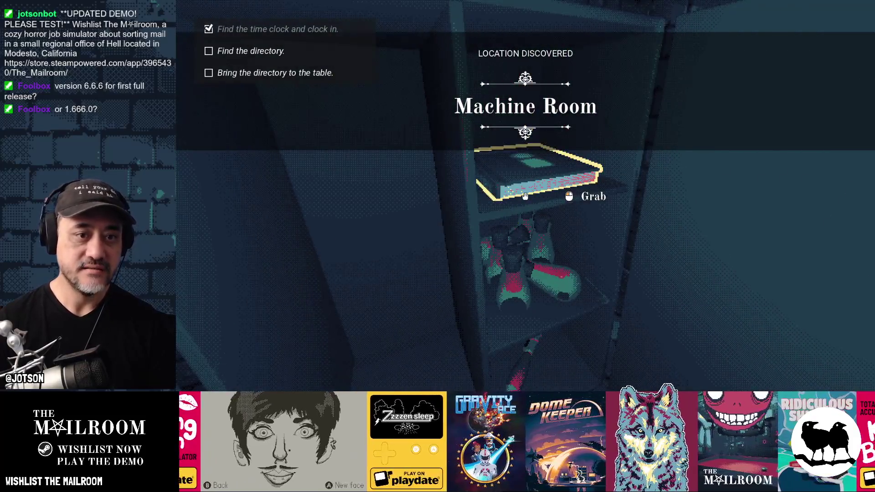
click(525, 196)
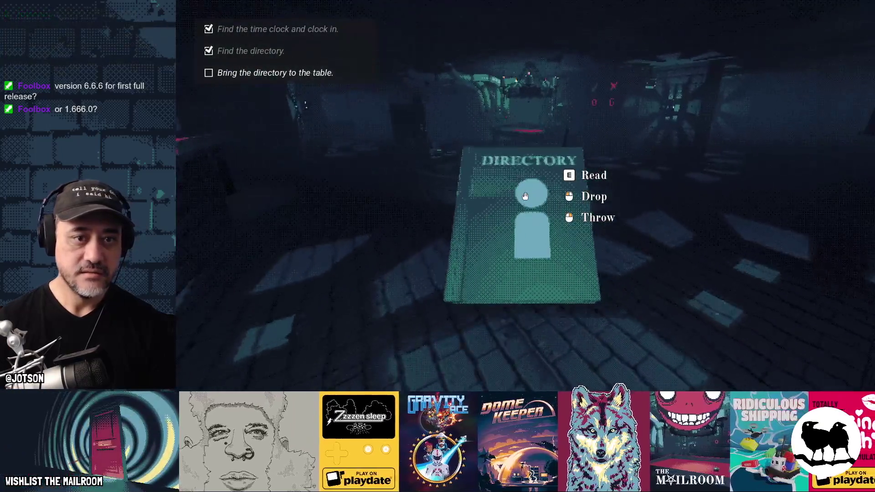
click(525, 196)
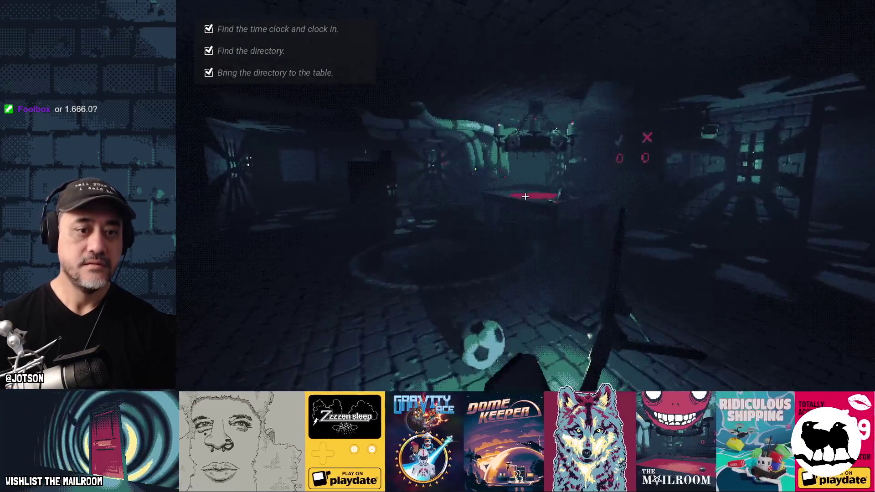
Step: Walk to the table, answer the intercom, and ring the bell for a visitor
key(w)
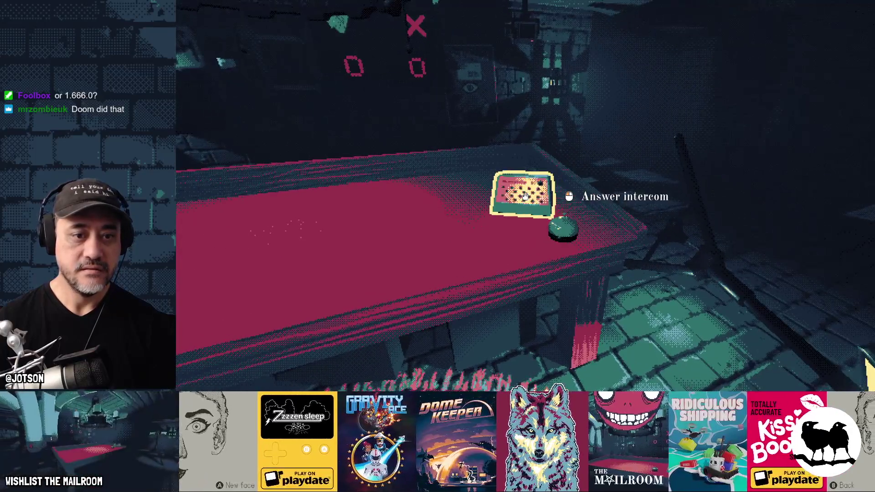
click(527, 199)
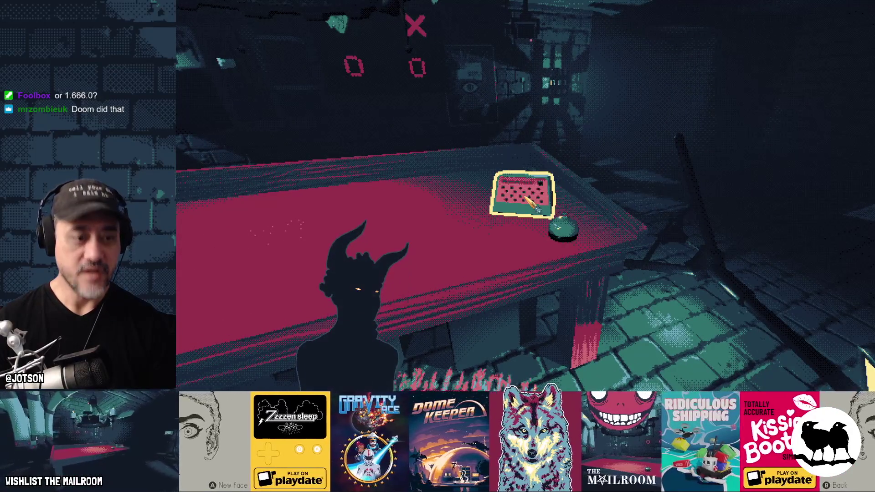
click(524, 195)
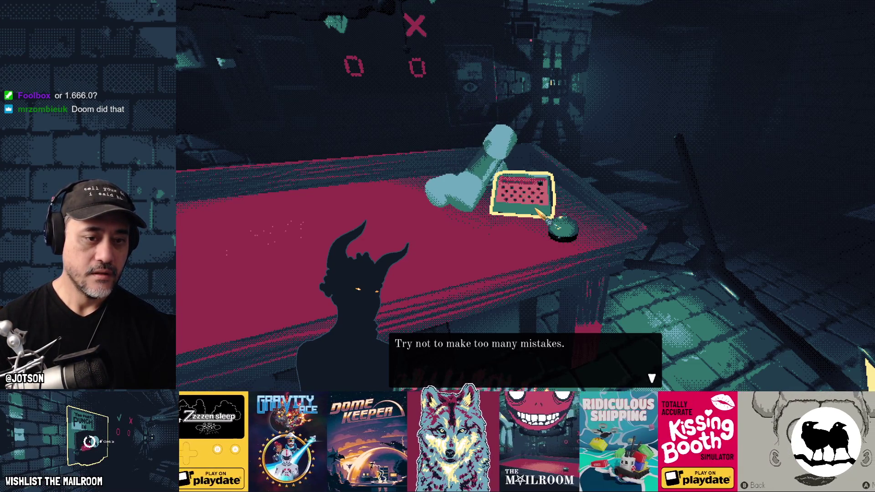
click(525, 196)
click(525, 197)
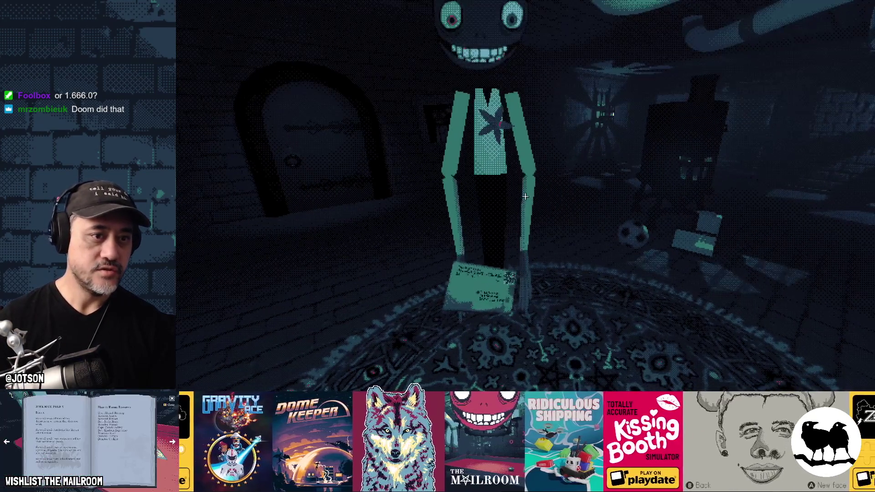
Step: Inspect the visitor's letter, then use the console command to bring up the Testing menu
click(525, 196)
click(525, 196)
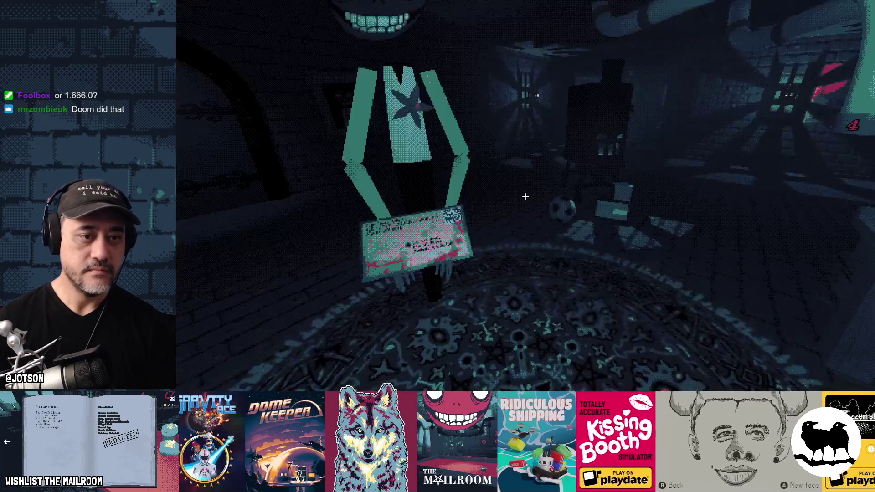
key(grave)
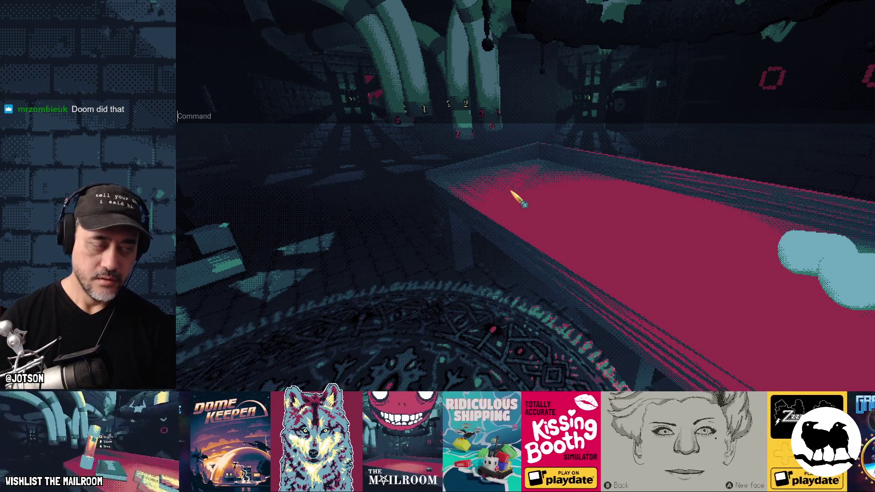
text(testing)
key(Return)
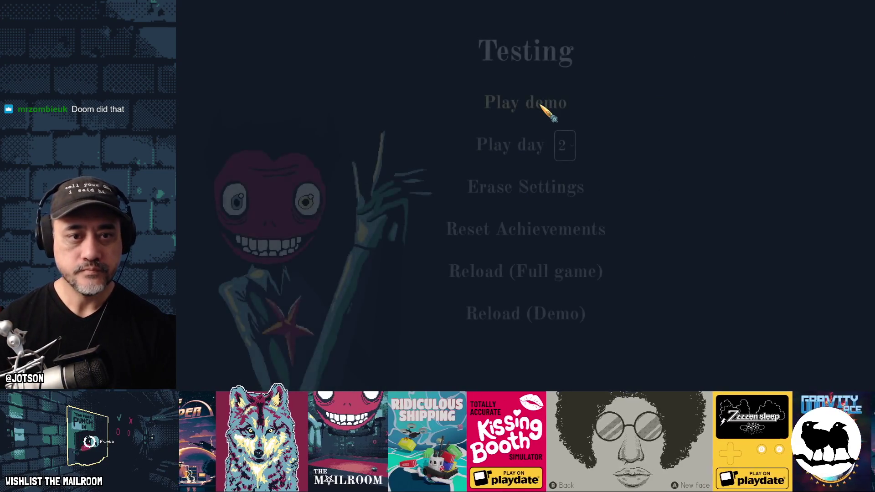
Step: Choose Play demo, dismiss the controls splash, and click through the hiring-letter intro
click(544, 105)
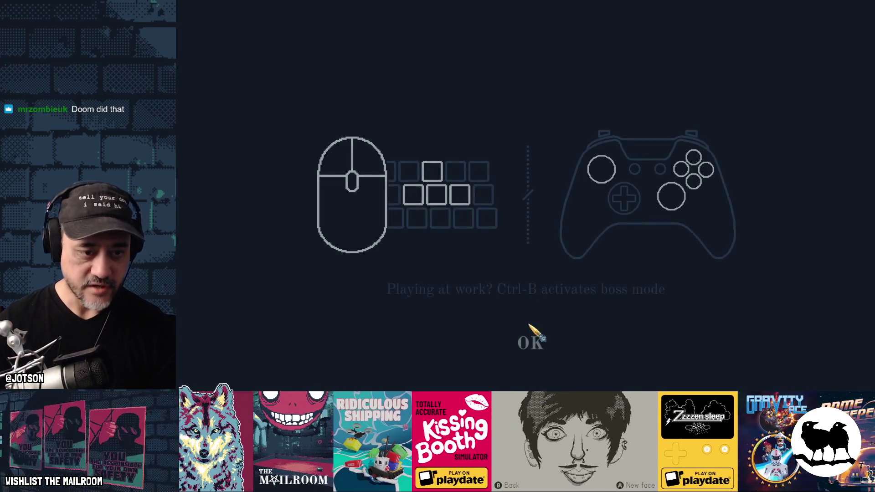
click(531, 344)
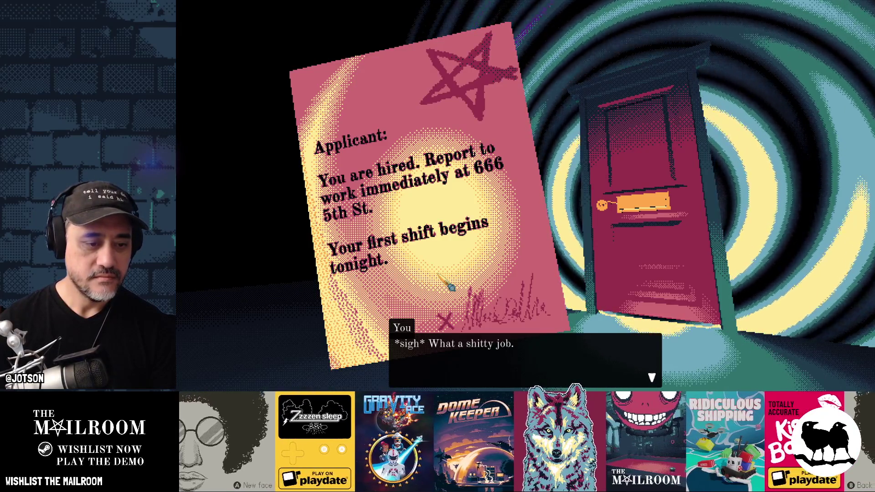
click(474, 374)
click(456, 355)
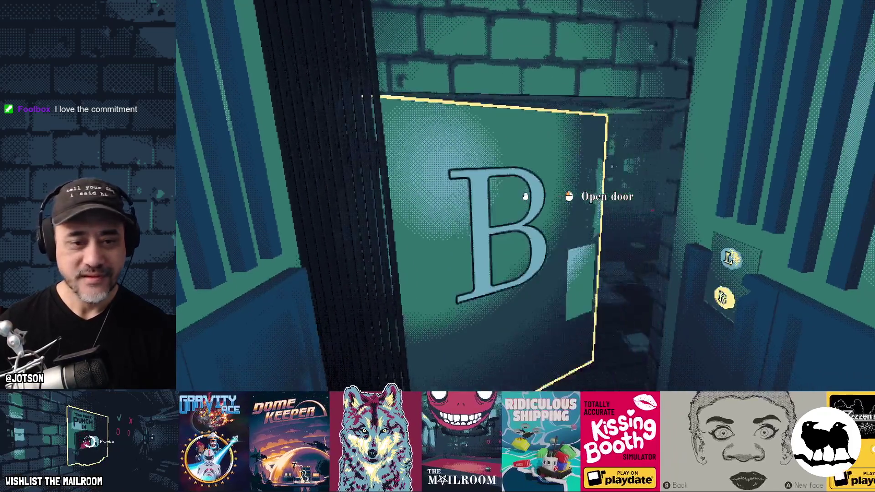
Step: Go through door B to the punch-in time clock and back away without clocking in
click(525, 196)
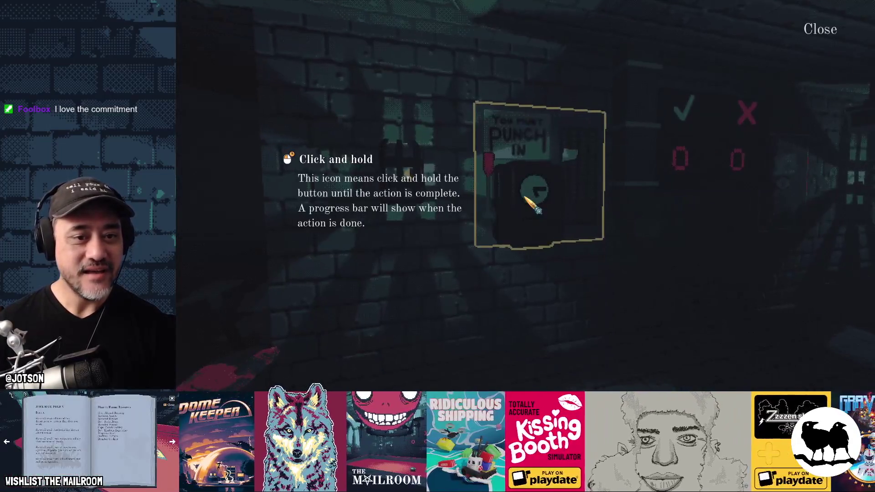
click(526, 196)
key(w)
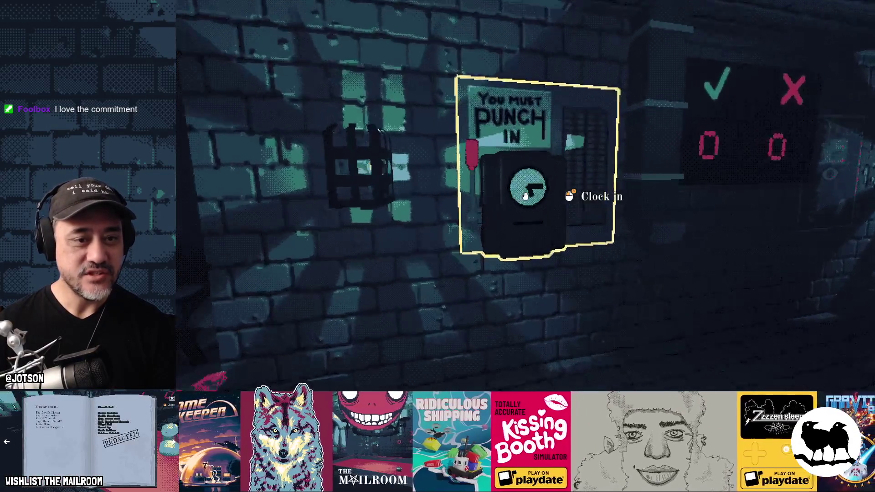
key(a)
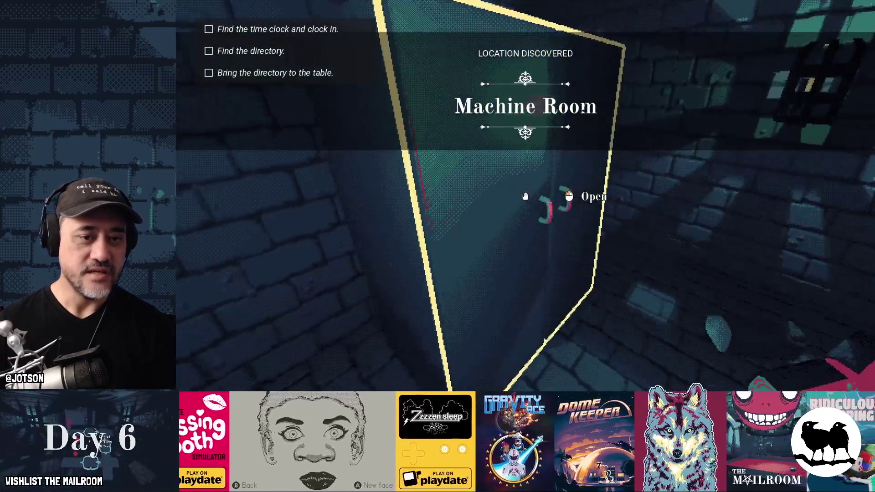
Step: Grab the directory in the Machine Room, drop it on the red table, and return to the time clock
click(526, 197)
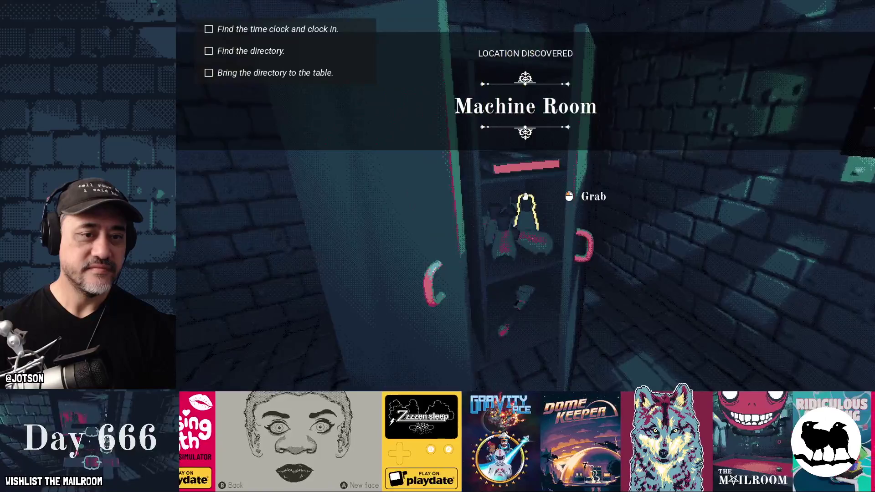
click(526, 196)
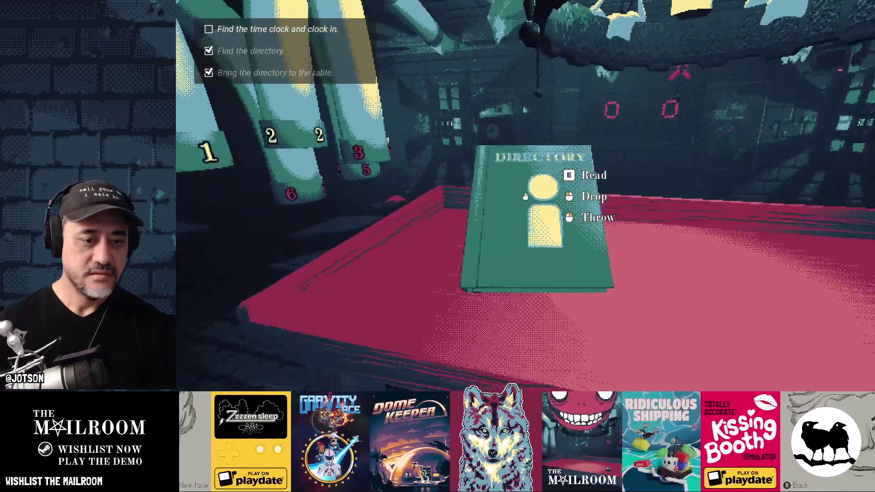
click(525, 197)
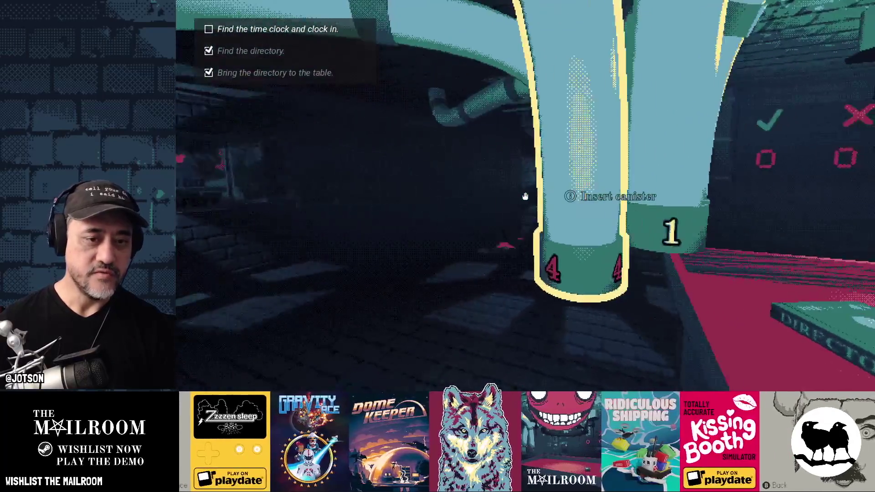
key(w)
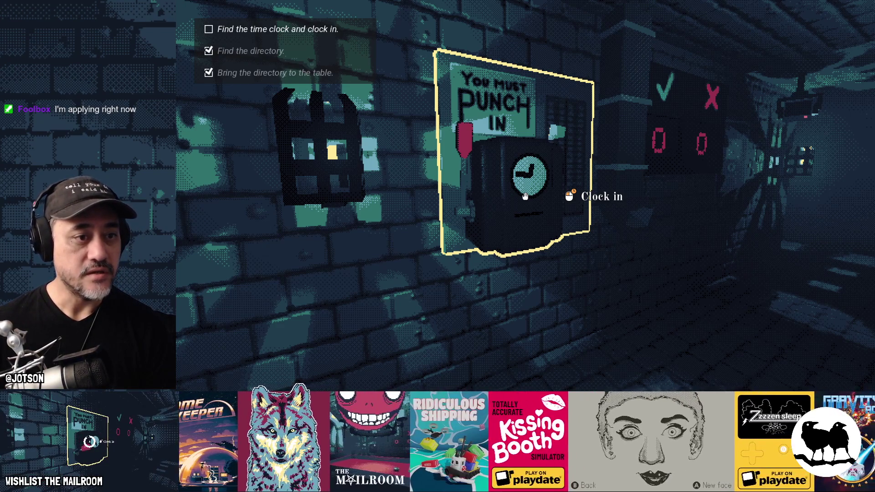
Step: Position at the time clock and hold on it to clock in
key(w)
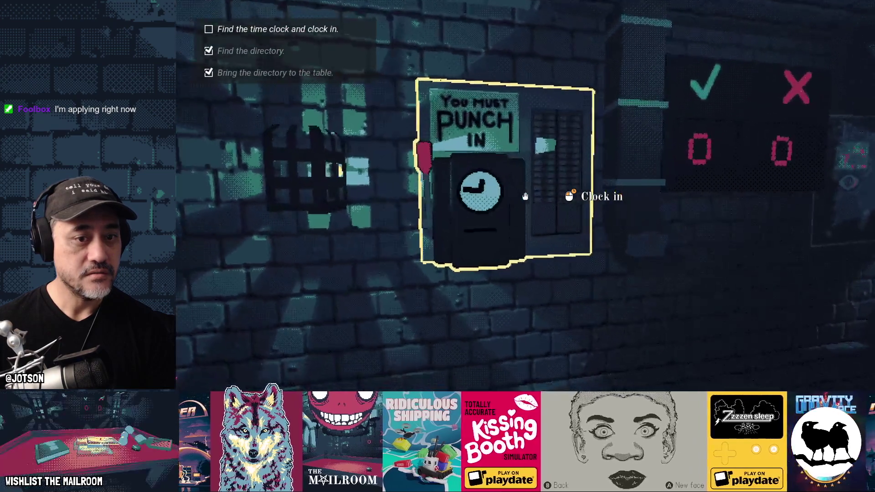
key(s)
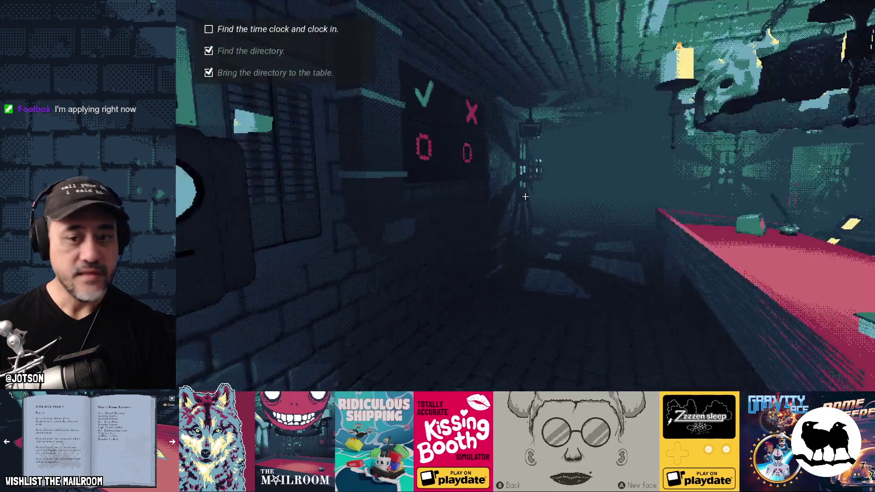
drag(525, 196, 525, 196)
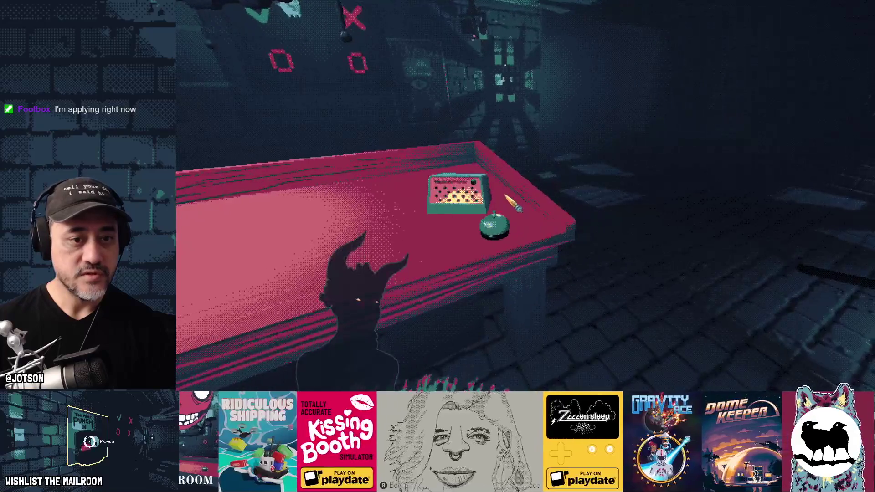
Step: Advance the intercom dialogue about the canisters and ring the bell on the table
key(space)
key(space)
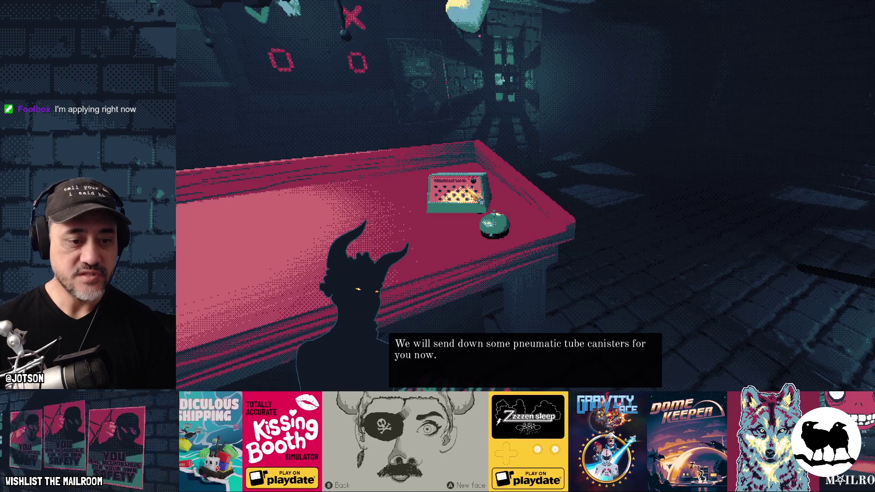
key(space)
key(space)
key(space)
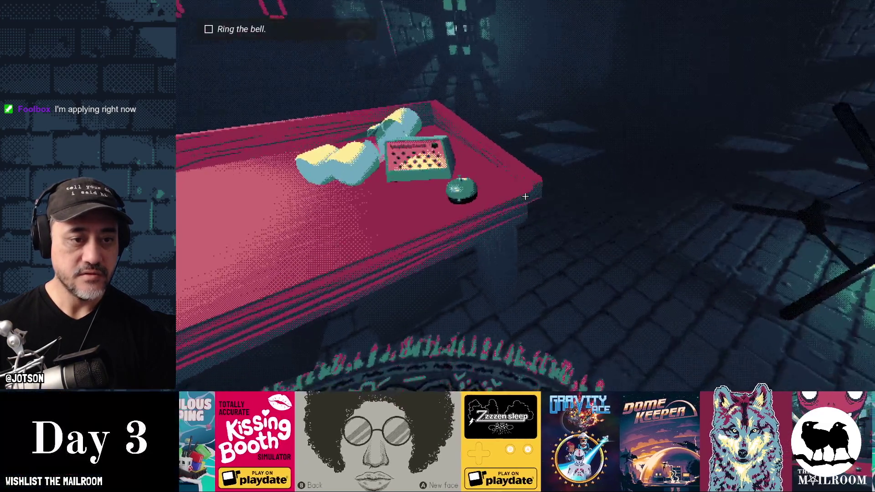
click(526, 197)
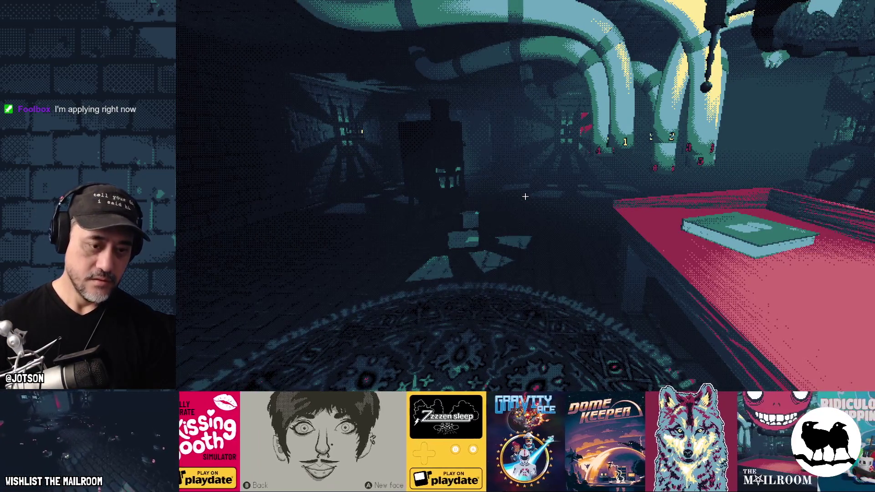
Step: Pause the game, run 'test' in the console, and erase the saved settings
key(Escape)
key(Escape)
key(grave)
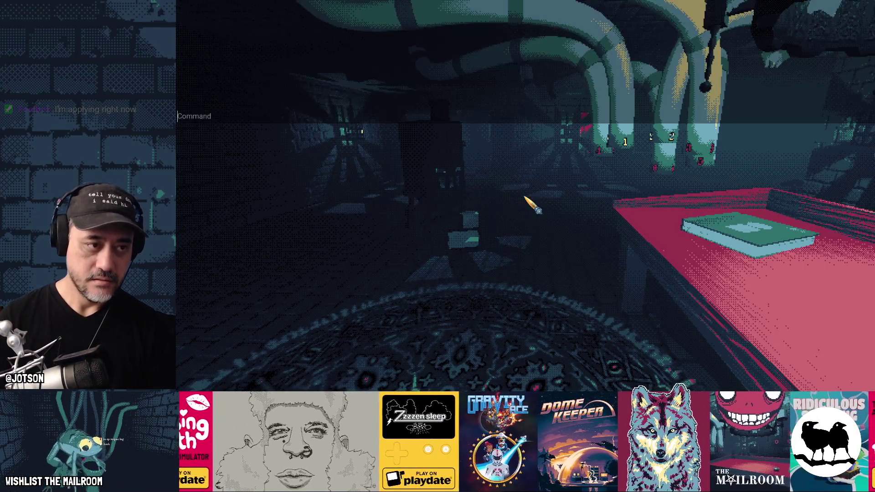
text(test)
key(Return)
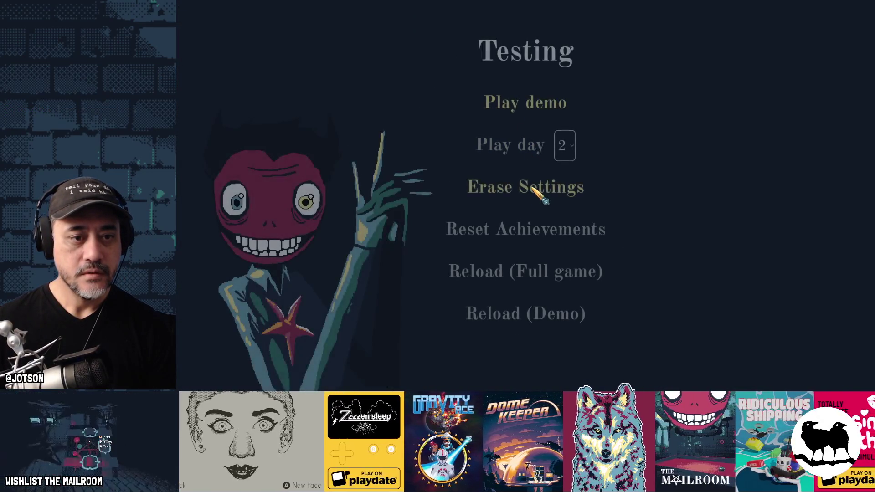
click(535, 185)
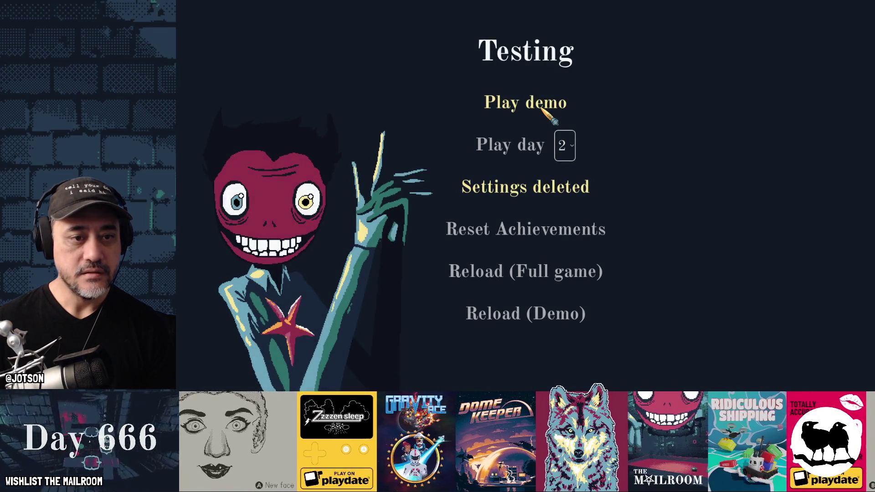
Step: Reload as the demo, accept the default settings, and start playing past the controls screen
click(545, 315)
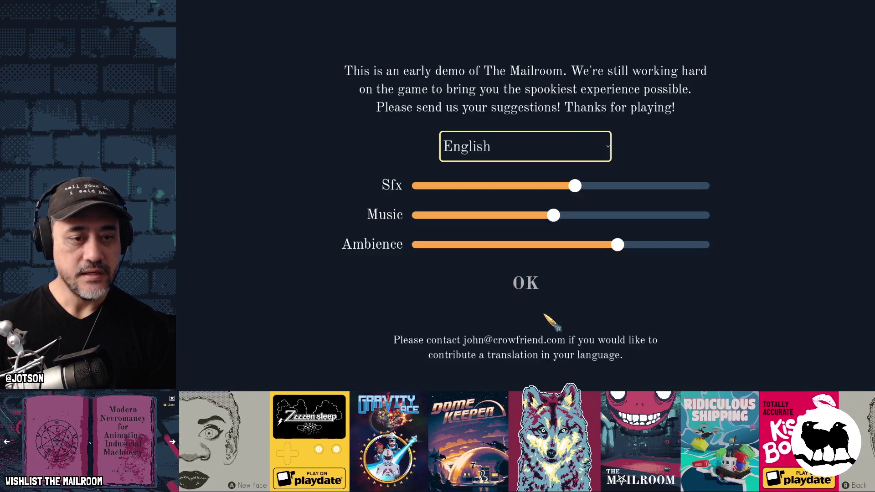
click(538, 290)
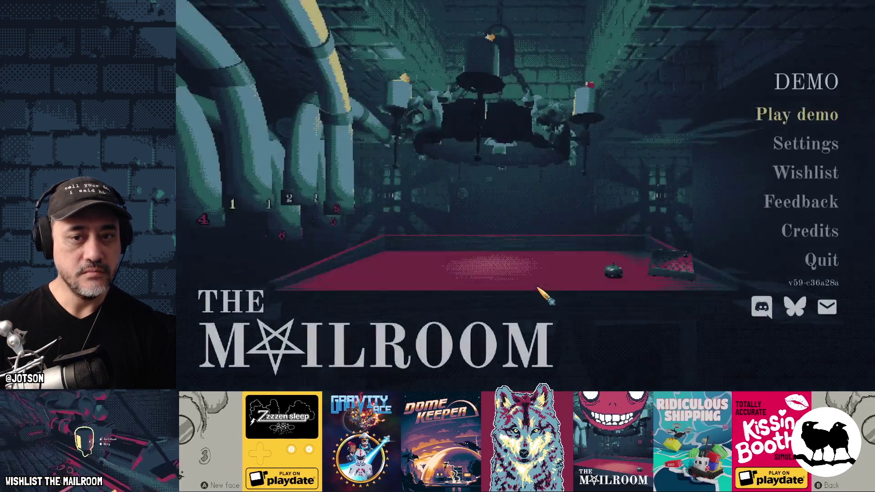
click(790, 128)
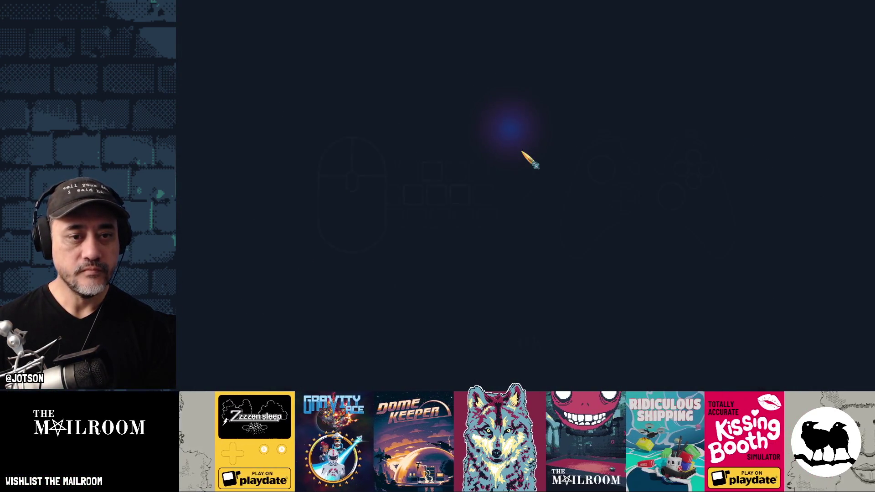
click(529, 350)
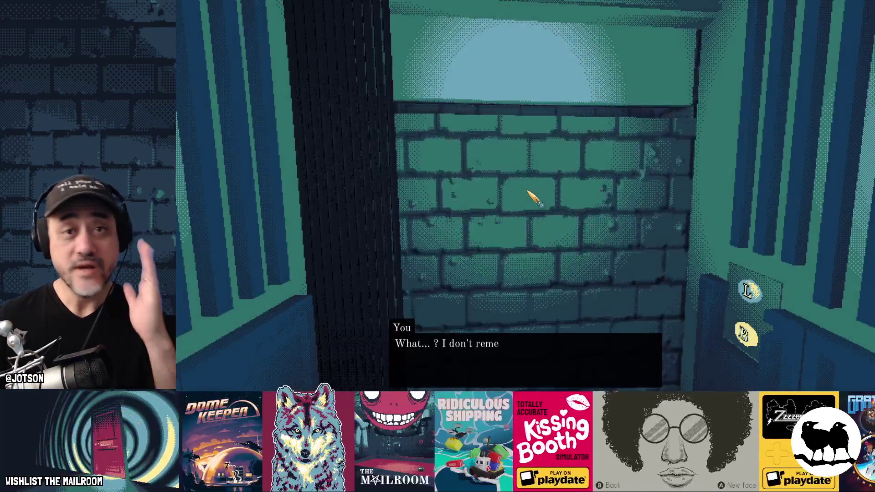
Step: Advance the opening dialogue and open the B door
click(533, 199)
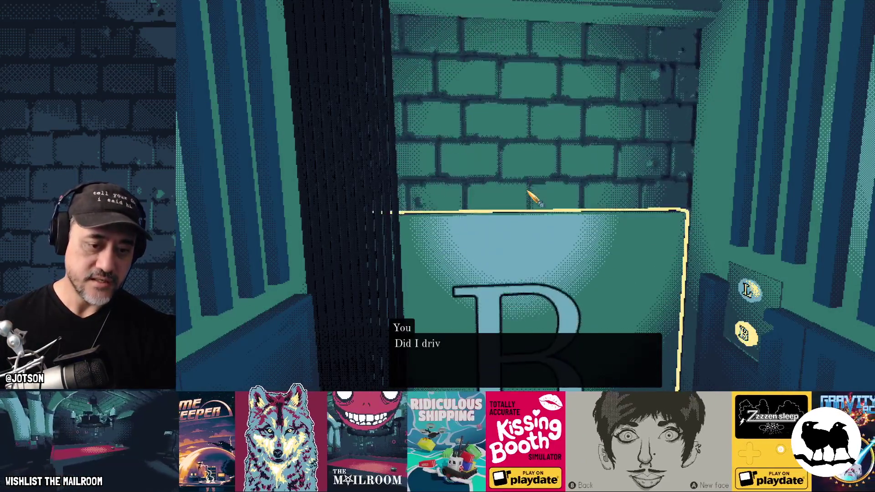
click(533, 199)
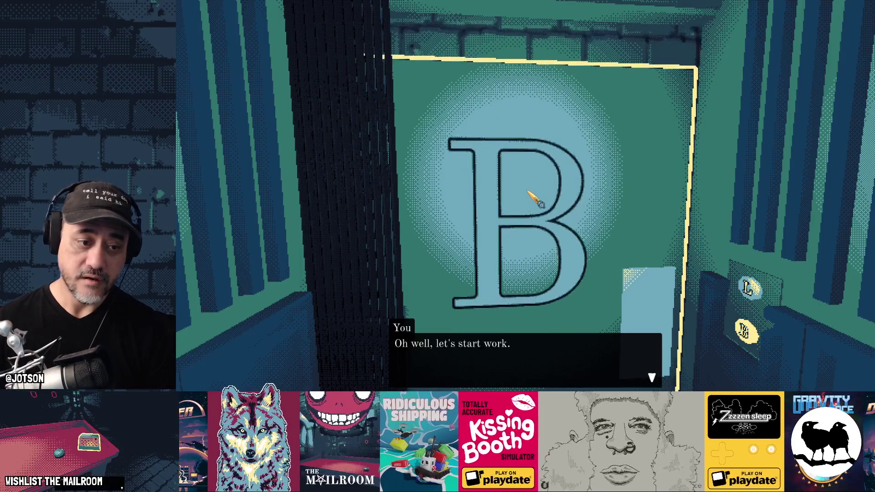
click(525, 197)
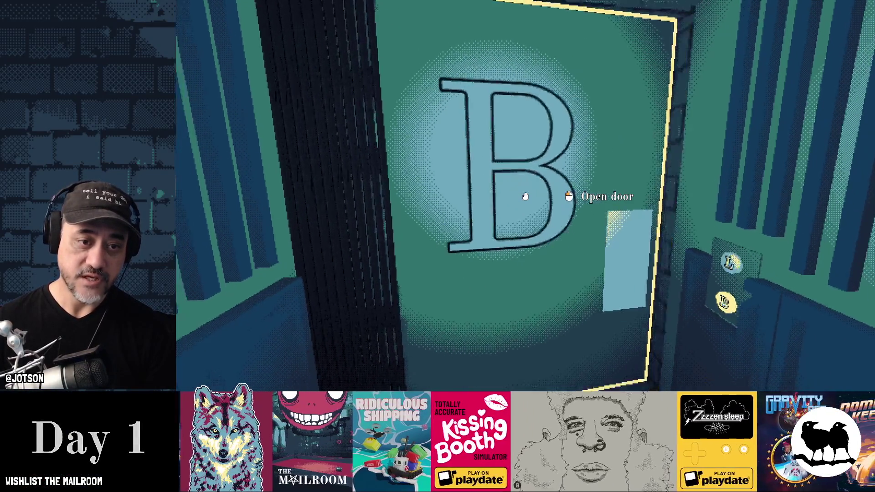
Step: Walk to the punch clock and hold to clock in, starting Day 1
key(w)
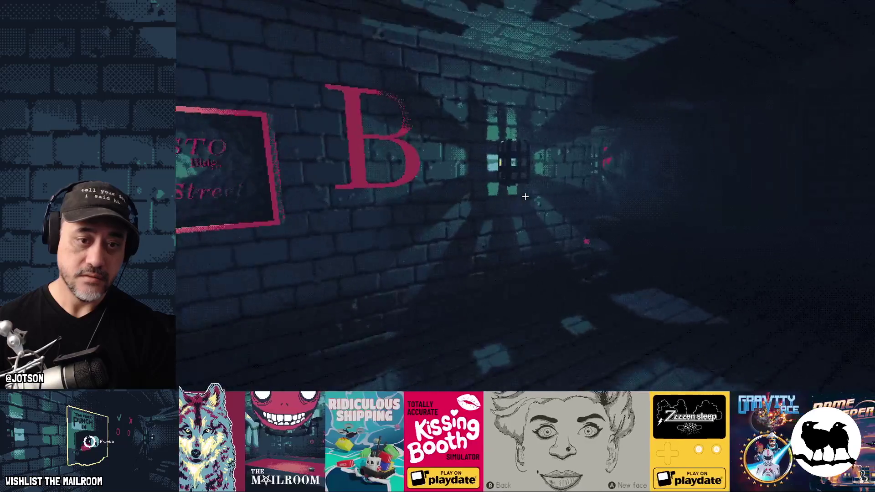
key(w)
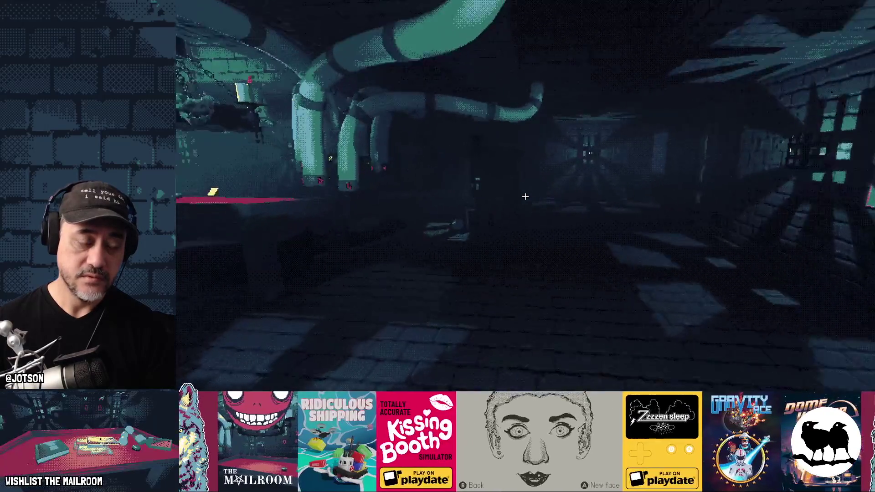
key(w)
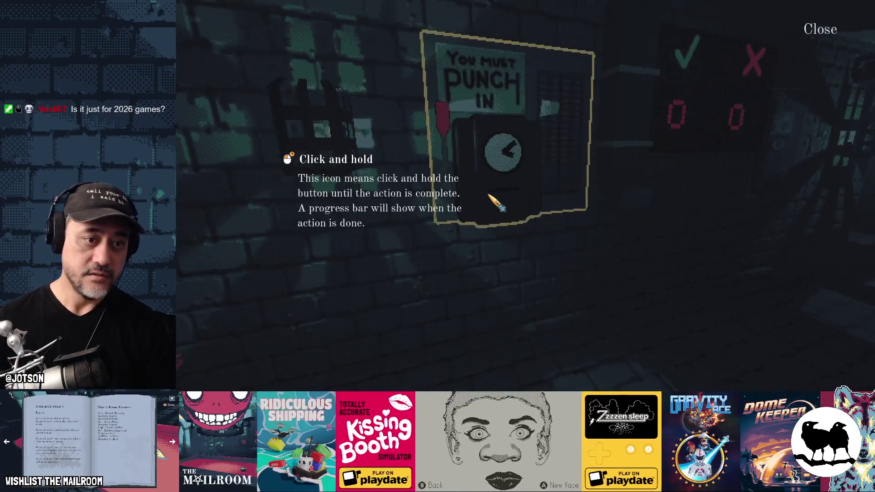
click(490, 196)
drag(524, 196, 525, 196)
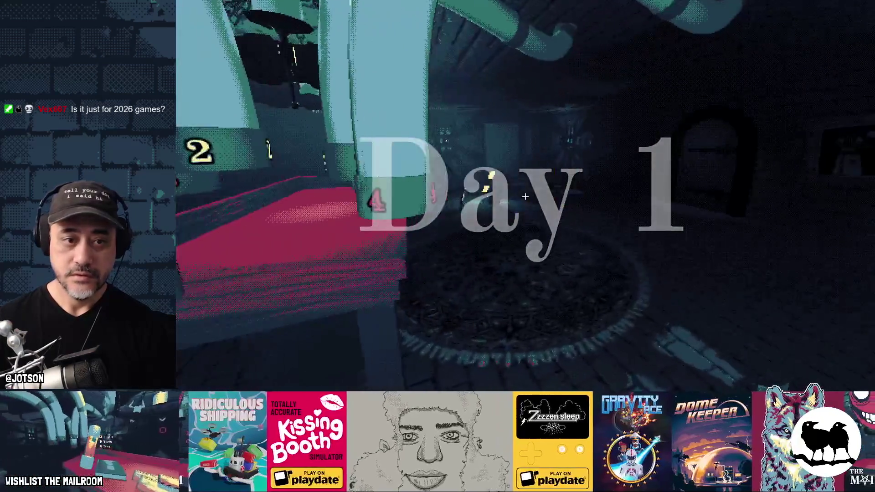
key(Escape)
click(528, 186)
Step: Set mouse sensitivity to maximum in Controls settings and resume the game
click(479, 76)
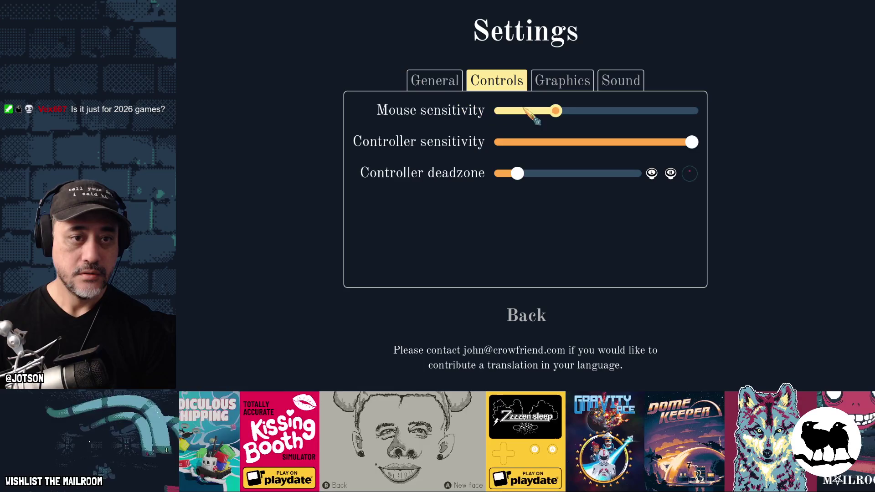
drag(610, 113, 697, 111)
click(547, 309)
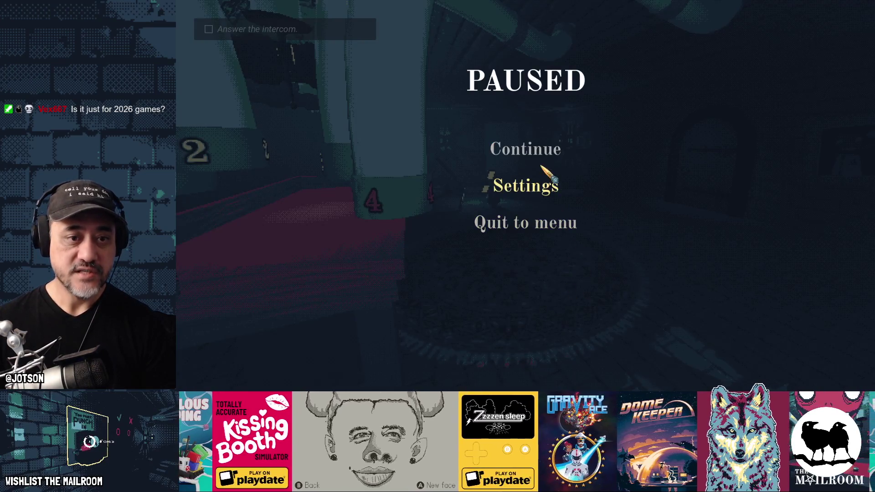
key(Escape)
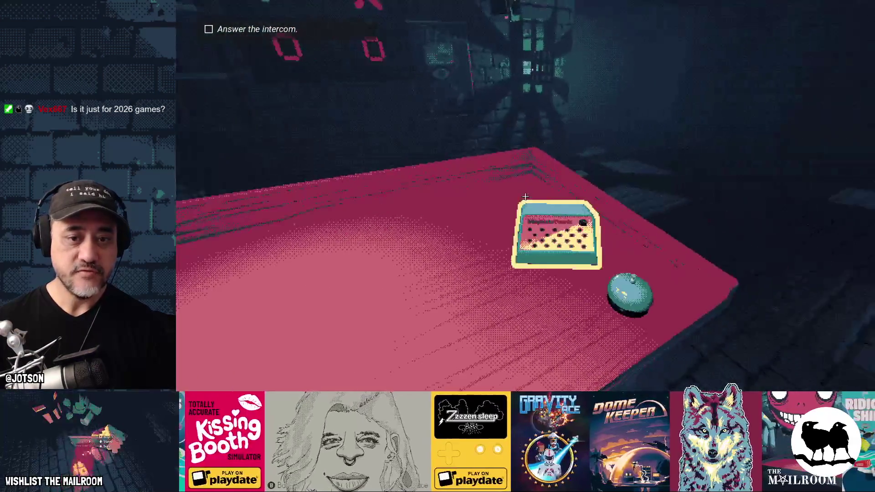
Step: Answer the intercom and advance the boss's dialogue to reveal the task checklist
key(w)
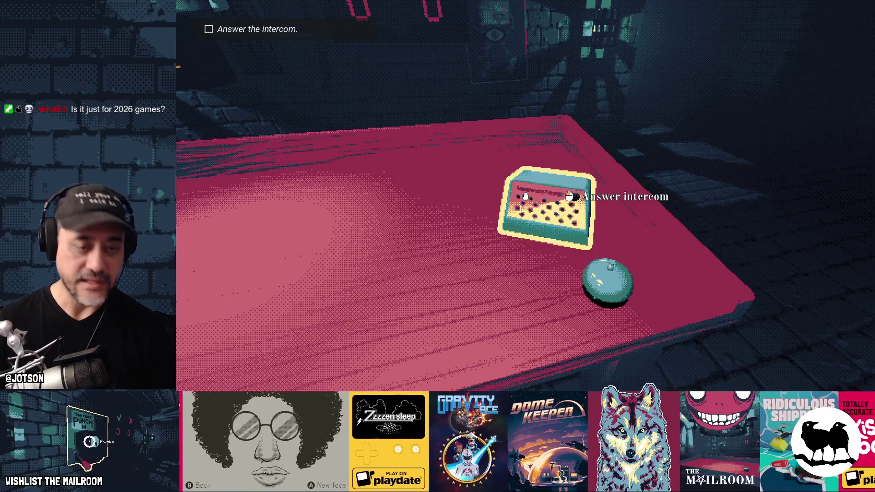
click(525, 196)
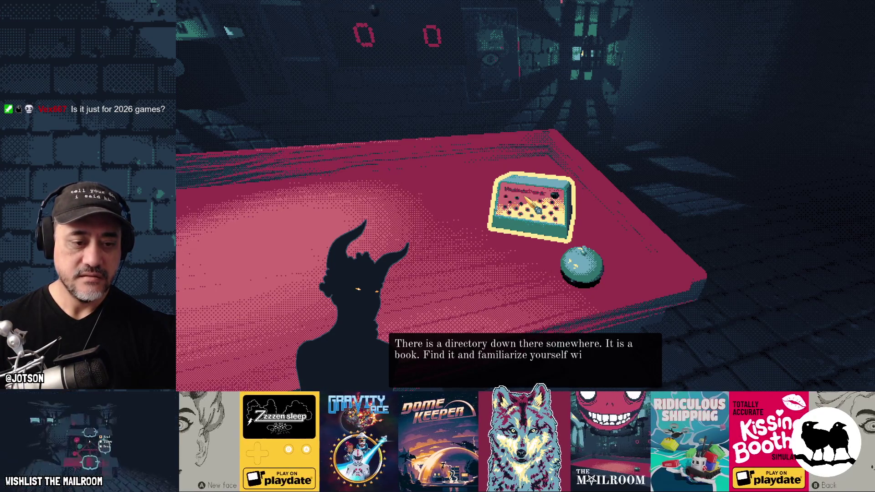
key(Return)
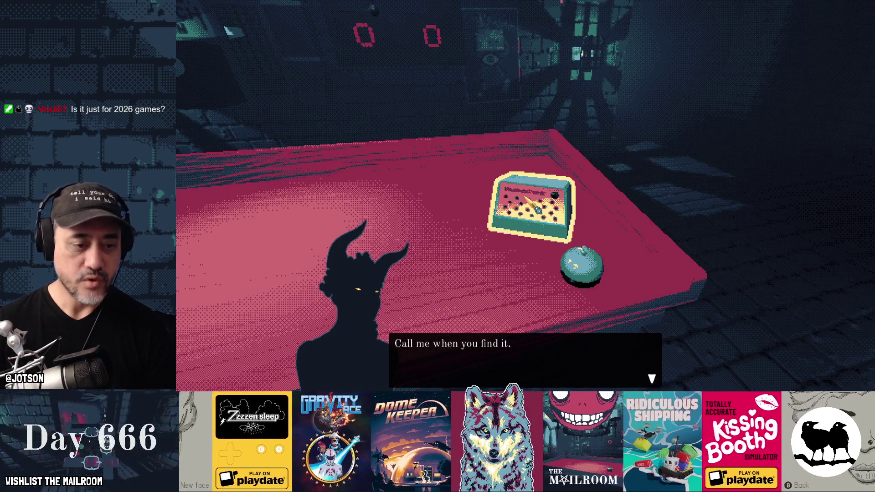
key(Return)
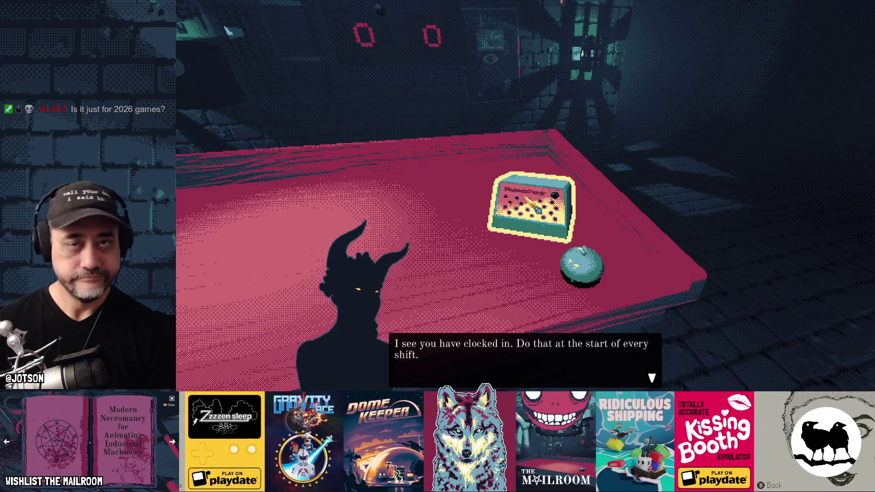
key(Return)
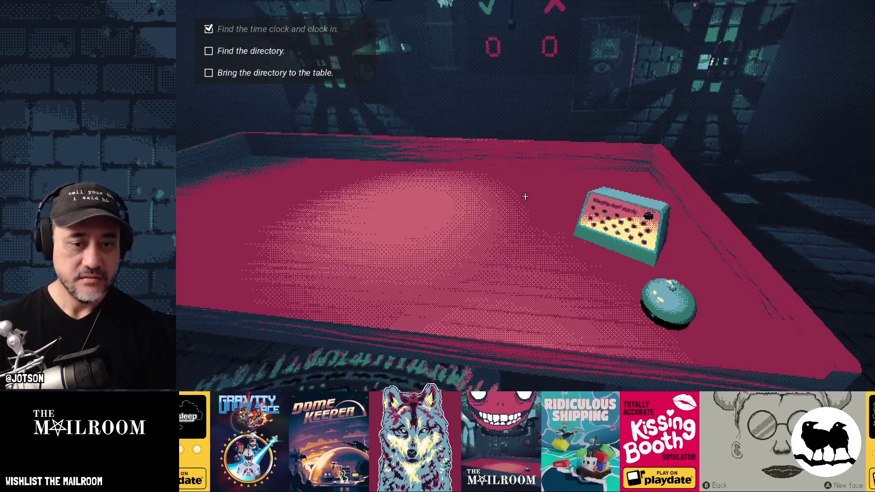
Step: Walk down the corridor into the Machine Room
key(w)
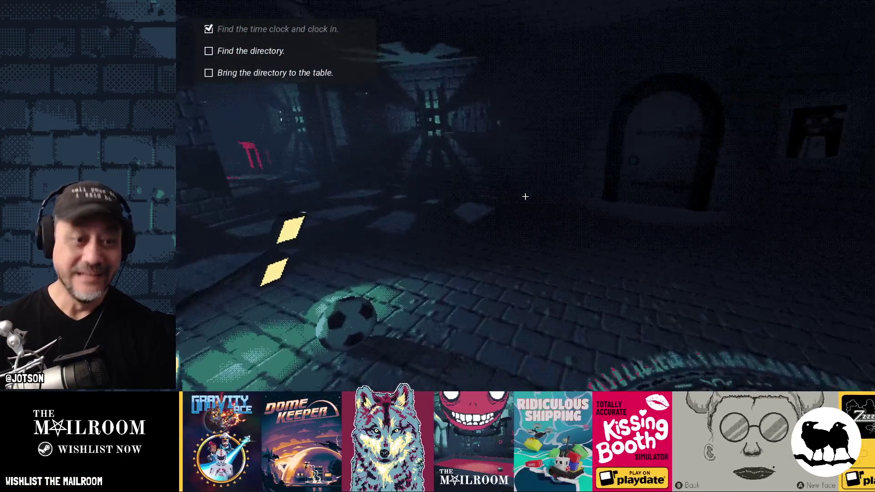
key(w)
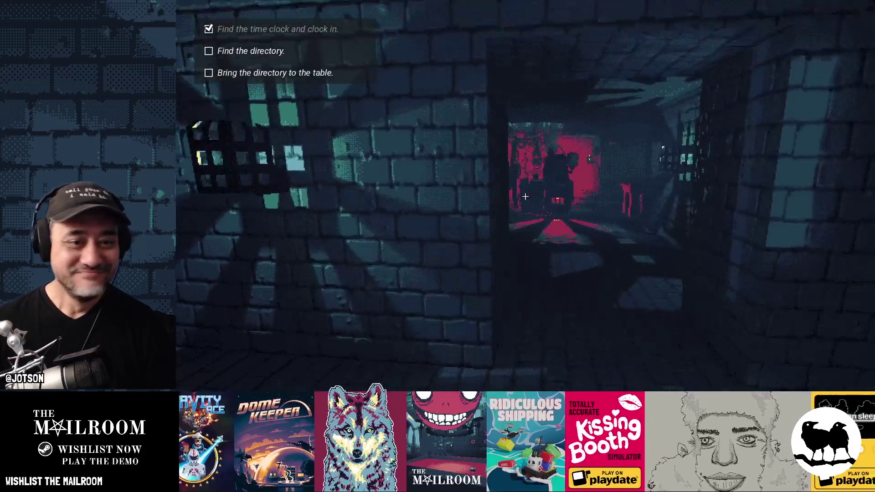
key(w)
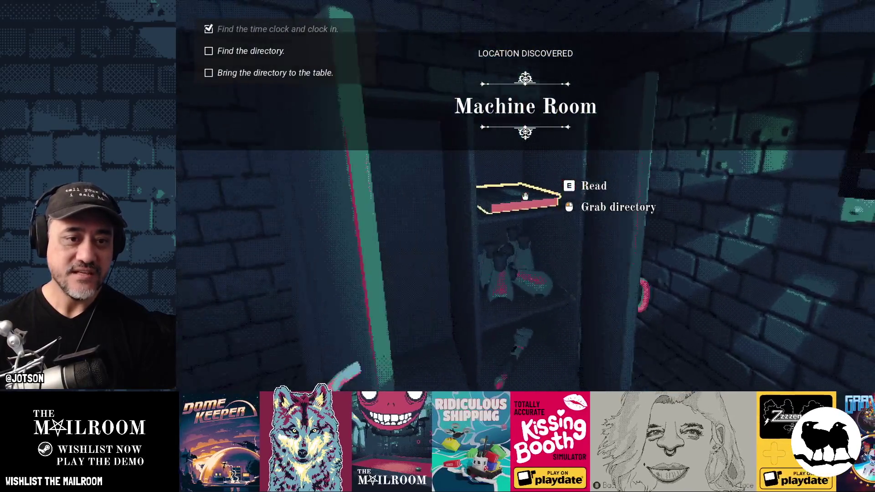
Step: Carry the directory back and set it on the table
click(525, 196)
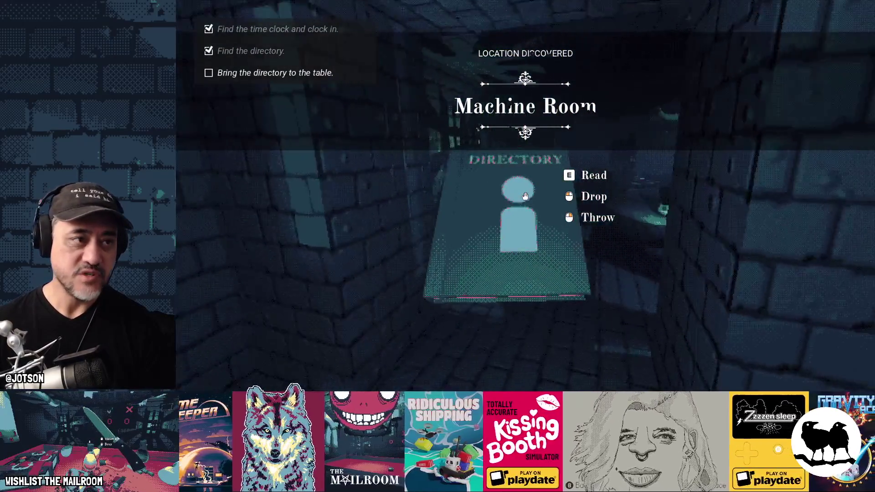
key(w)
key(w)
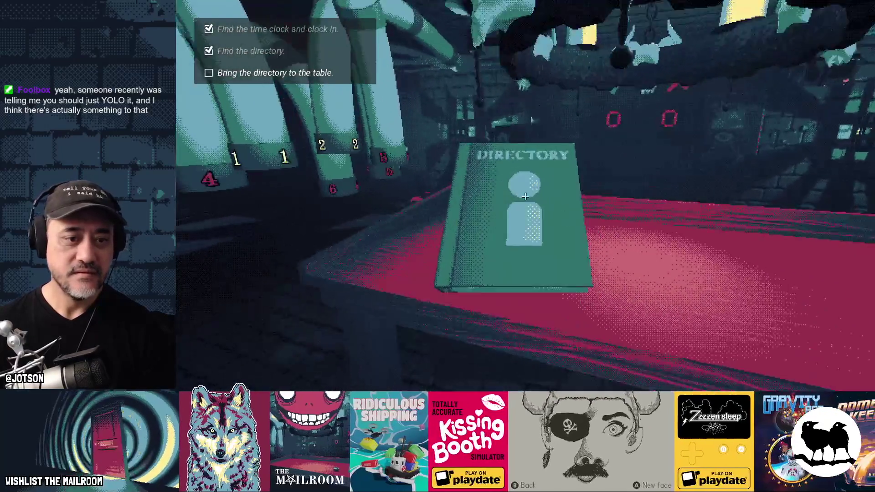
click(525, 196)
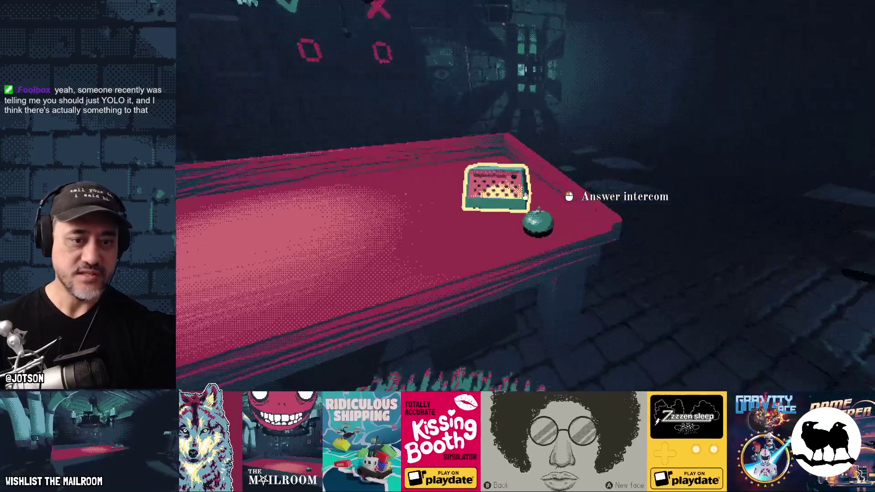
key(s)
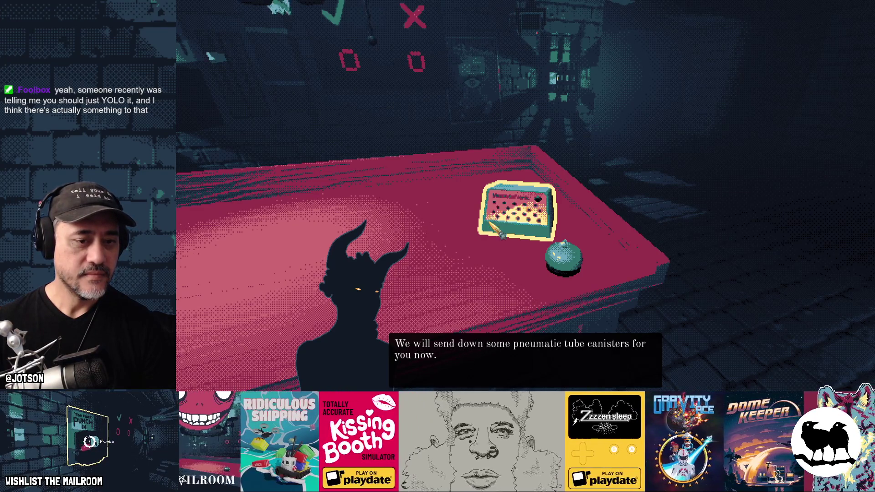
click(526, 196)
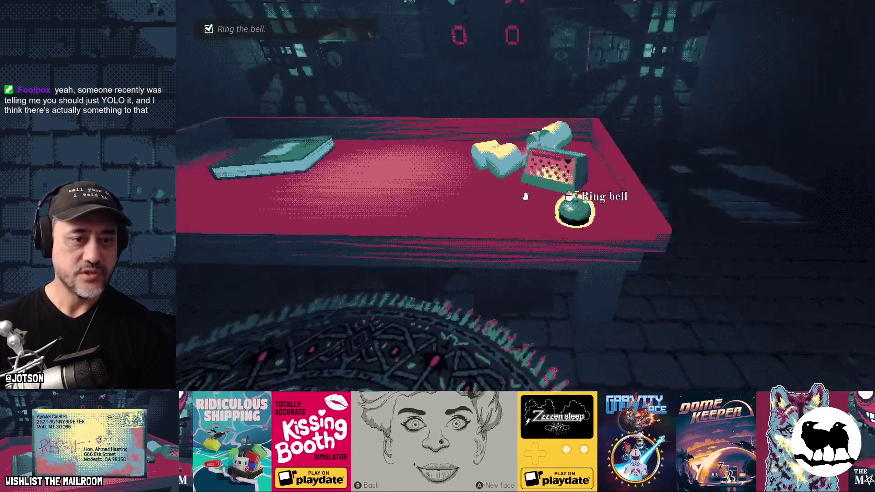
Step: Ring the bell, take the delivered letter, and drop it on the table before returning to Godot
click(525, 196)
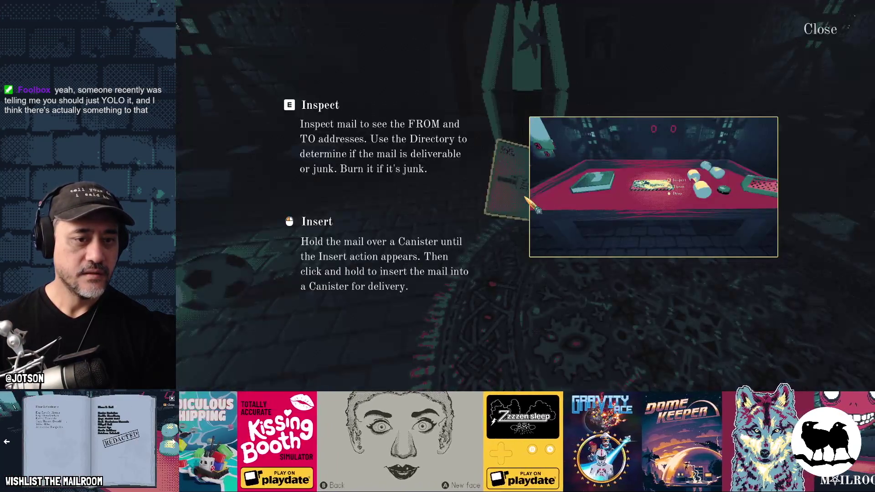
click(526, 196)
click(525, 196)
click(525, 196)
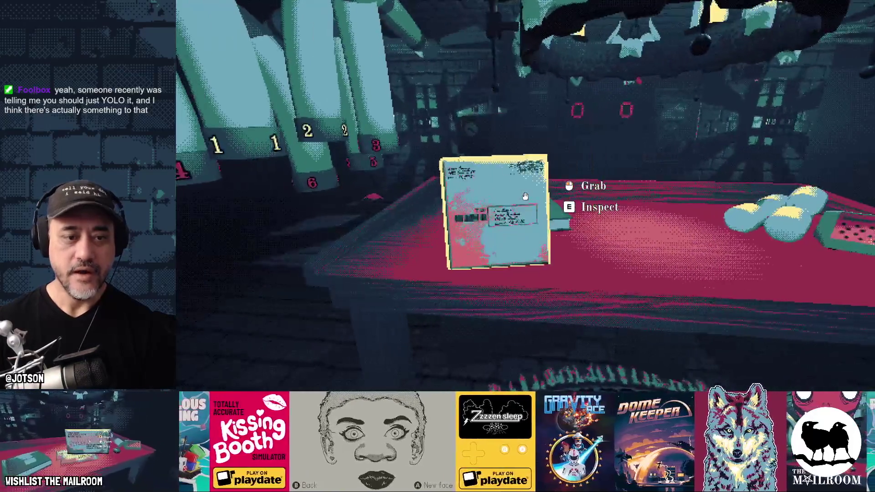
key(alt+Tab)
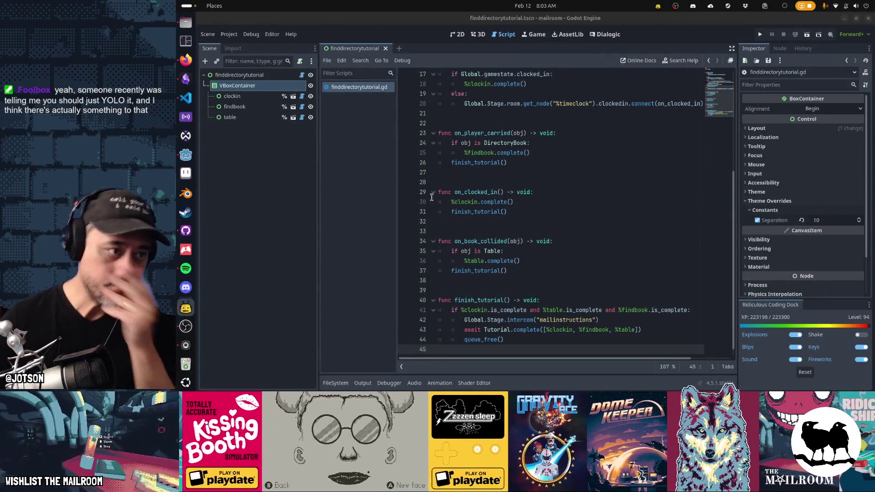
Step: Open GitHub Desktop from the dock to review the finddirectorytutorial.gd change
click(193, 232)
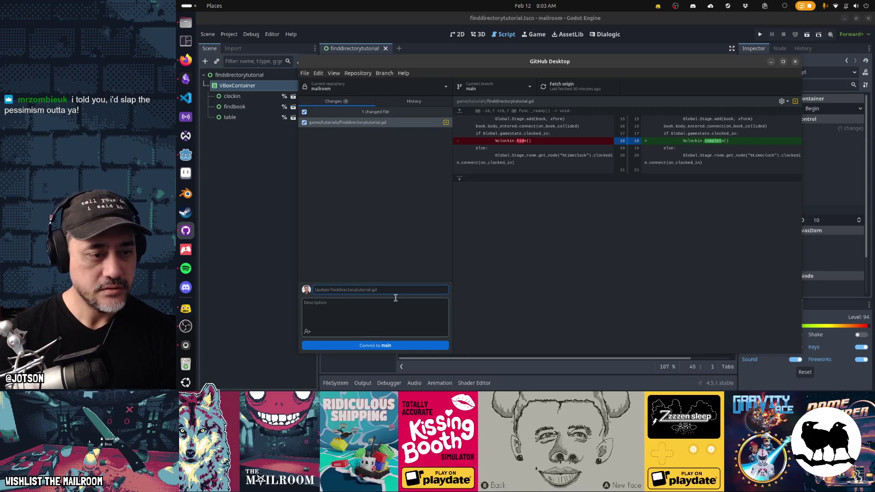
Step: Commit to main with summary 'fixed directory tutorial' and push to origin
text(fixed)
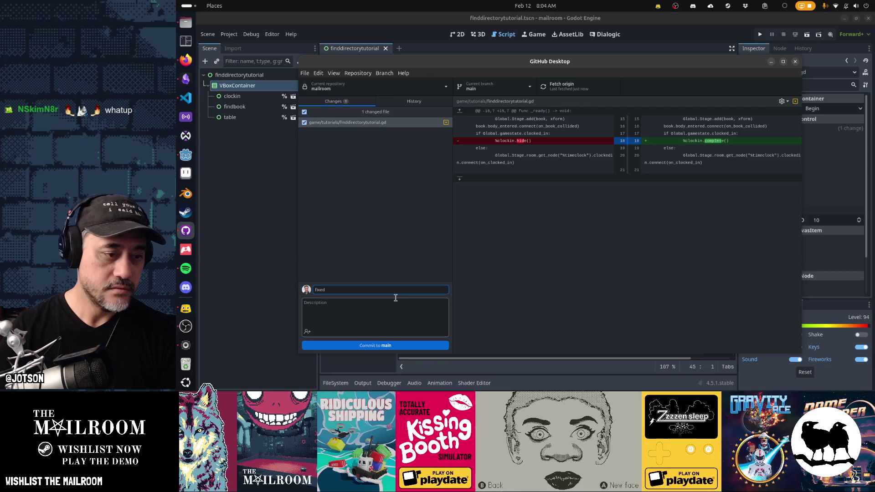
text(directory tutorial)
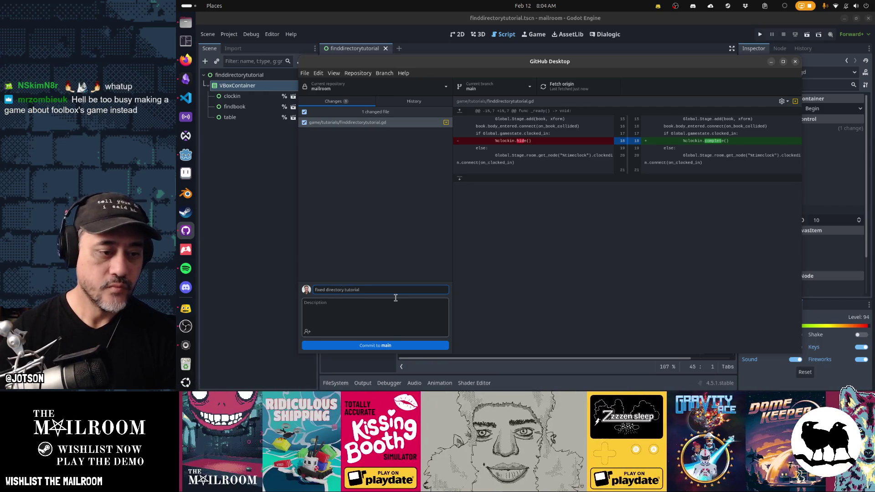
click(390, 346)
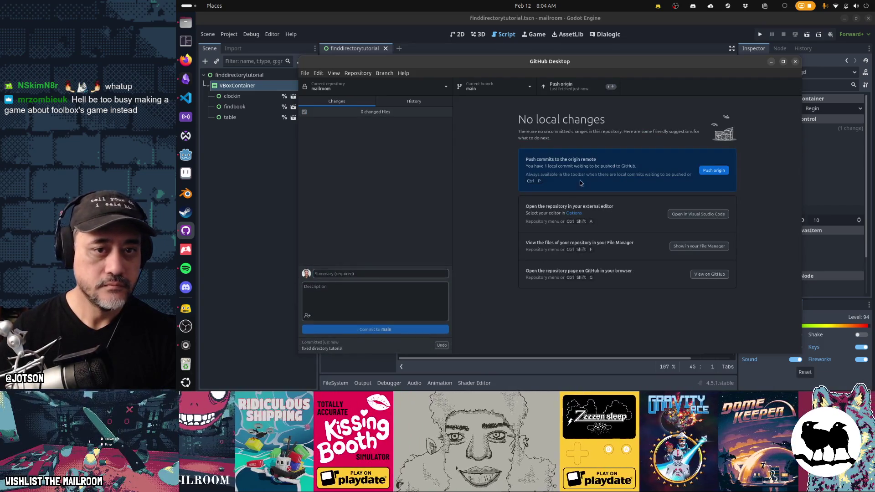
click(577, 89)
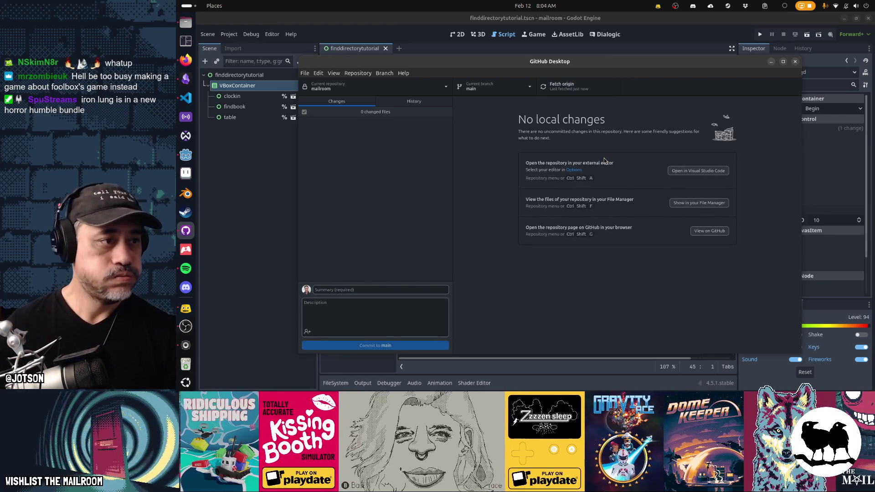
Step: Open a terminal and move into the mailroom project folder
click(186, 45)
text(cd)
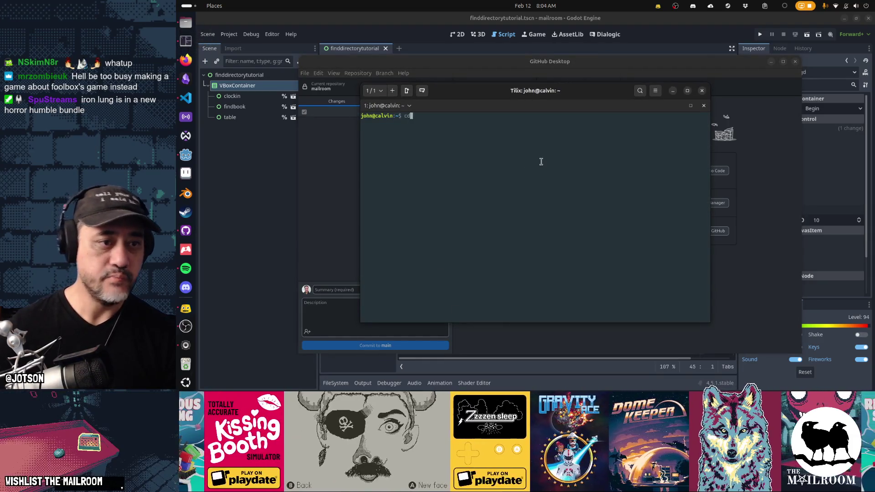
text( mailroom/)
key(Return)
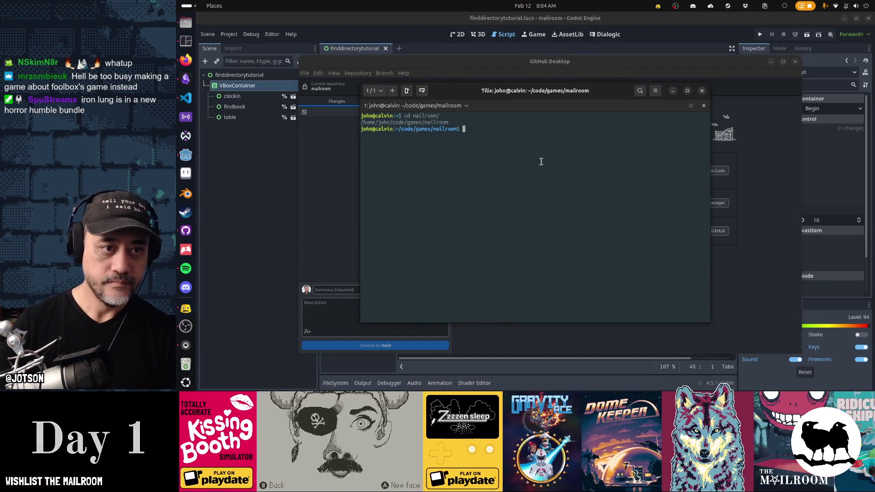
Step: Run build/tag and answer 'y' to tag main as v60 and build all exports
text(build/tag)
key(Return)
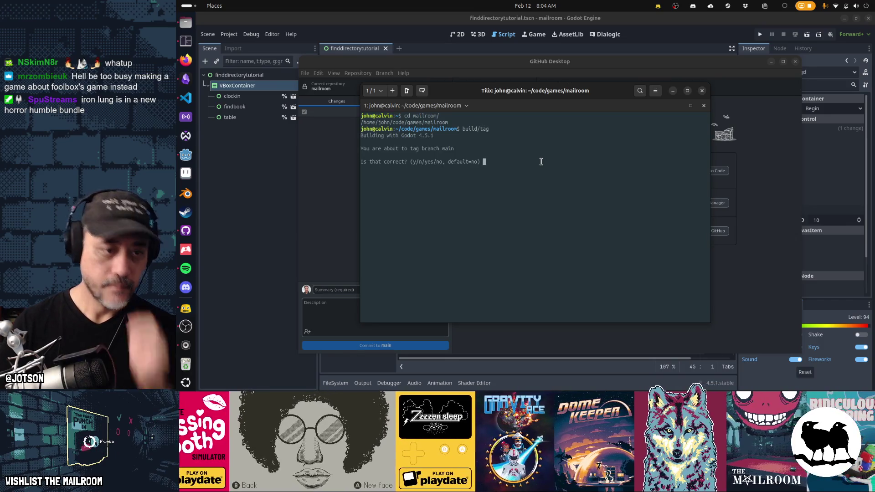
text(y)
key(Return)
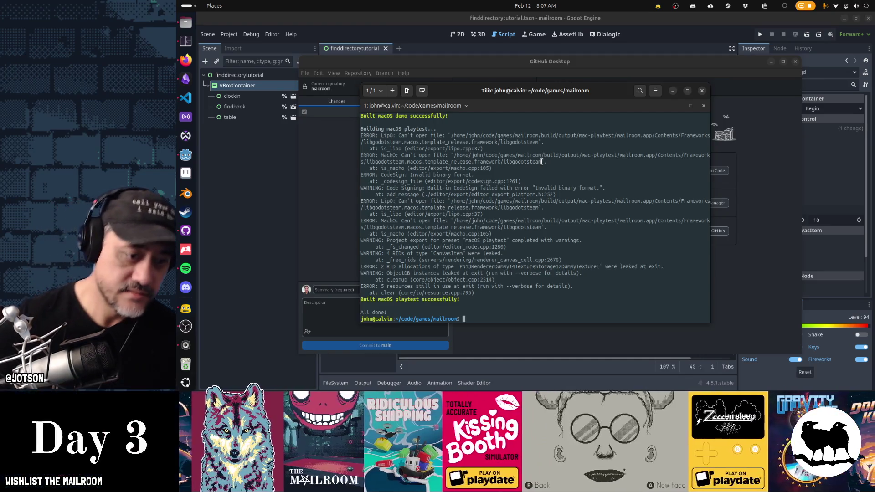
text(build/tag)
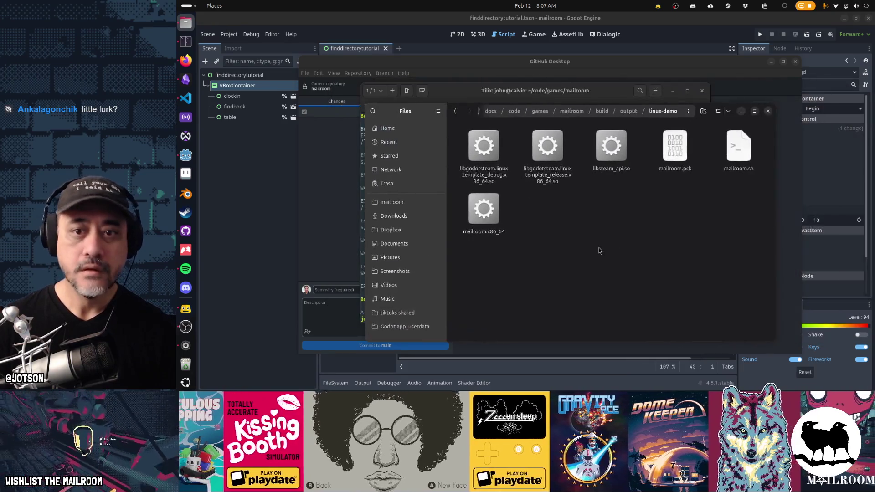
Step: Launch mailroom.x86_64 from linux-demo, confirm v60 on the title menu, quit, and return to Tilix
click(484, 210)
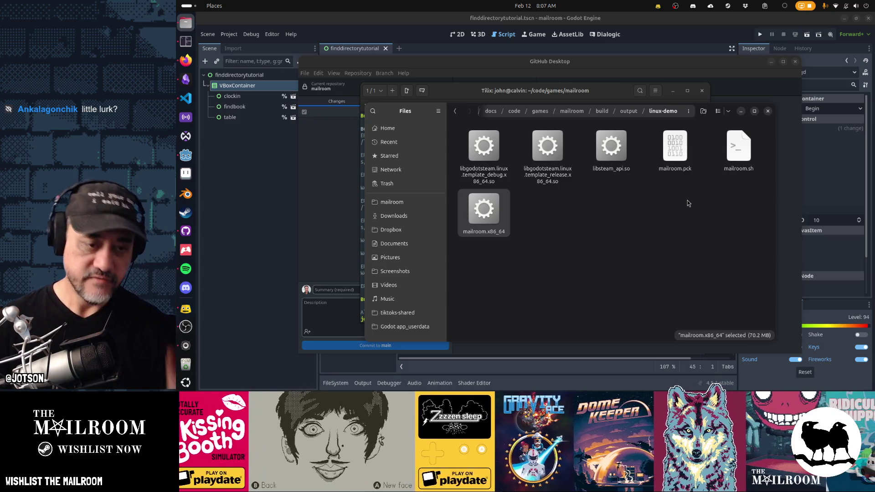
key(Return)
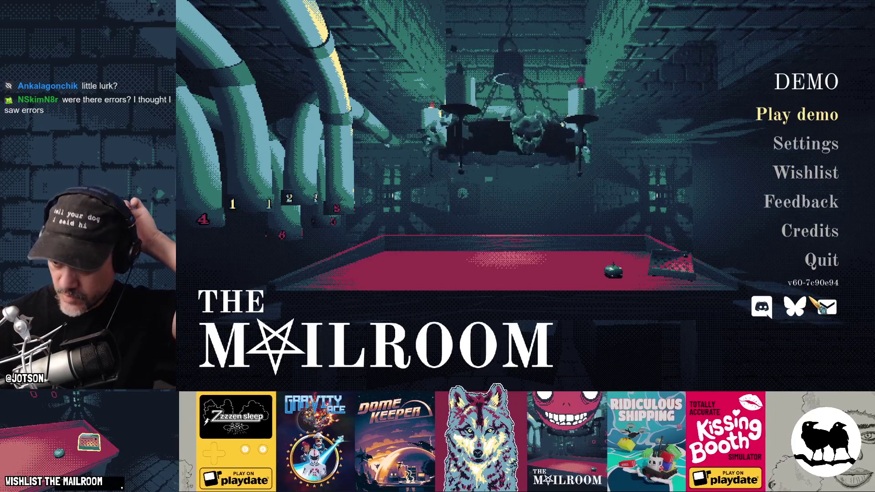
click(831, 267)
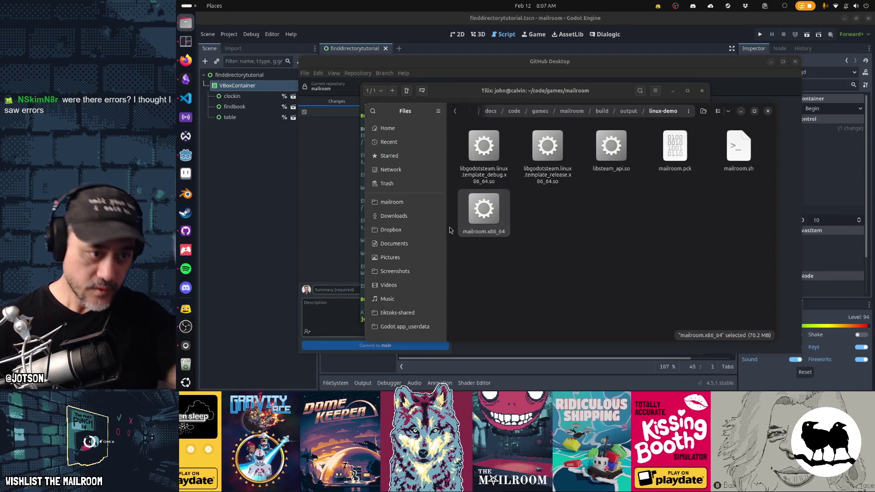
key(alt+Tab)
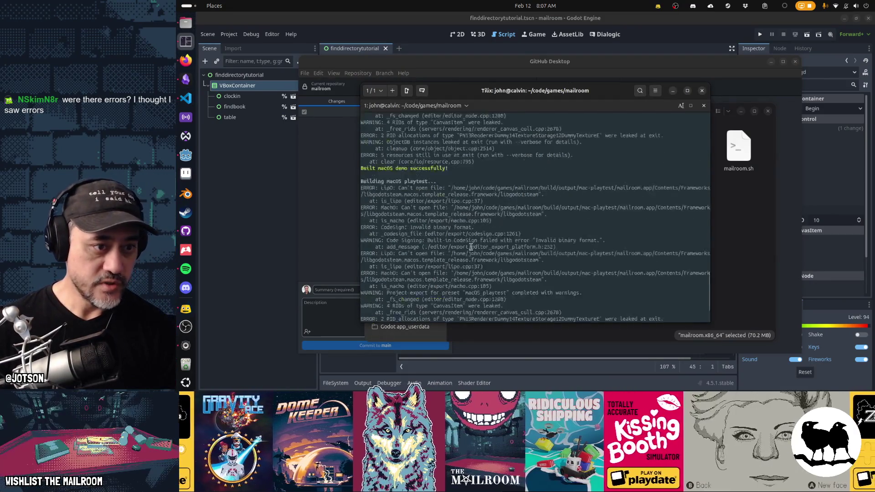
Step: Highlight the Linux build warnings in the log, then ignore Godot's external project.godot changes
scroll(471, 247, up, 20)
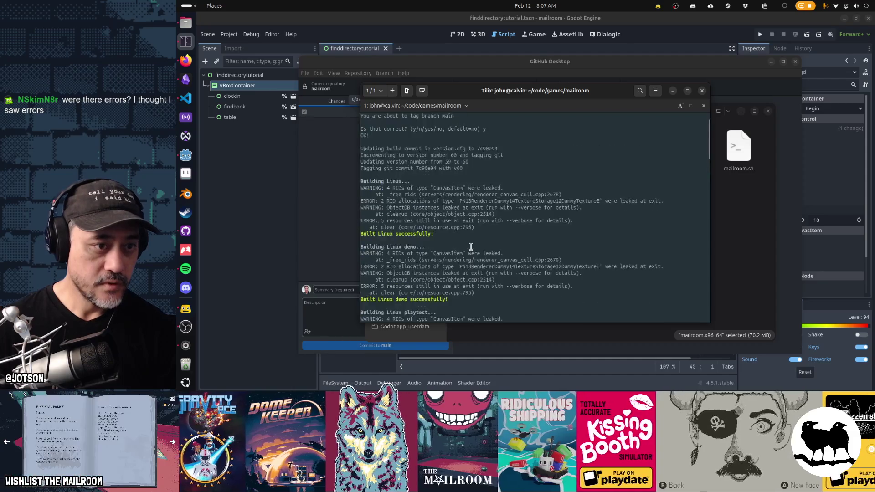
scroll(471, 247, up, 2)
mouse_move(361, 212)
mouse_down()
mouse_move(456, 228)
mouse_move(522, 255)
mouse_up()
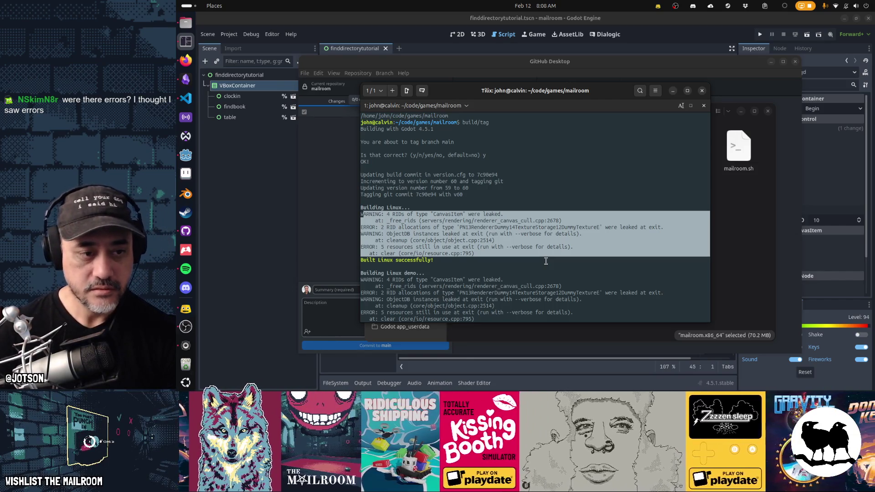
click(610, 38)
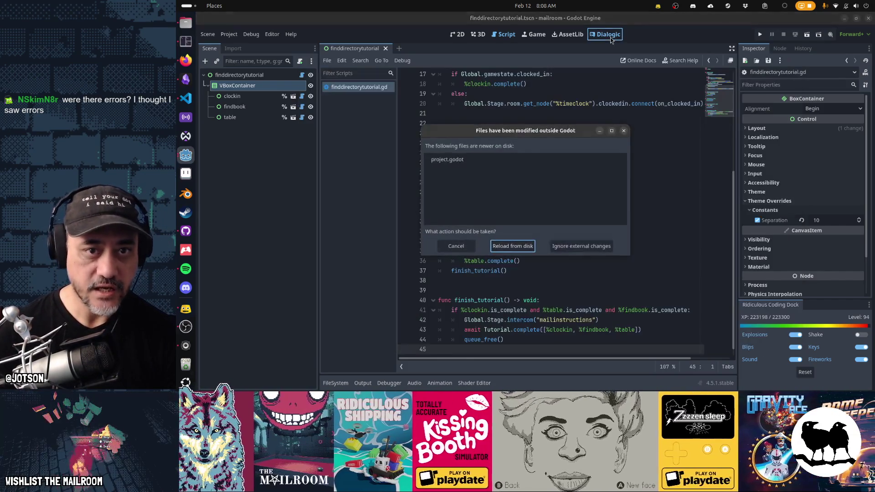
click(598, 246)
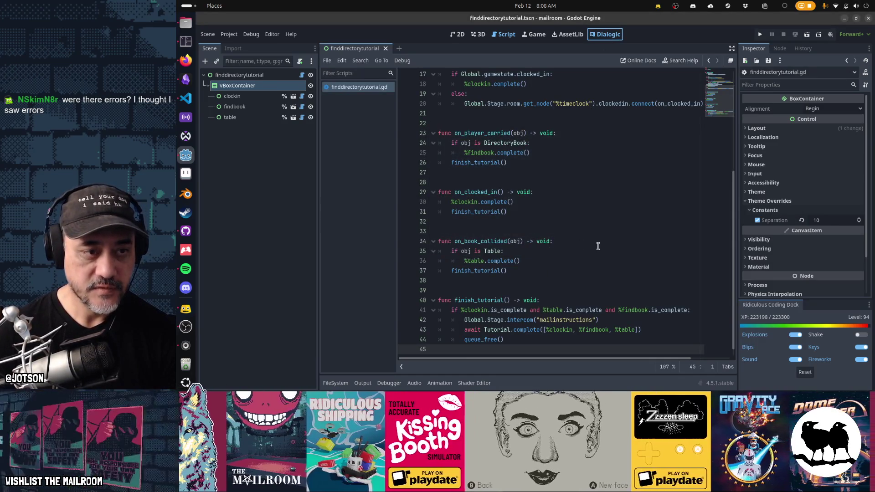
Step: Open girl.dch in Dialogic's Character tab with a wider resource list, then switch to Tilix
click(605, 34)
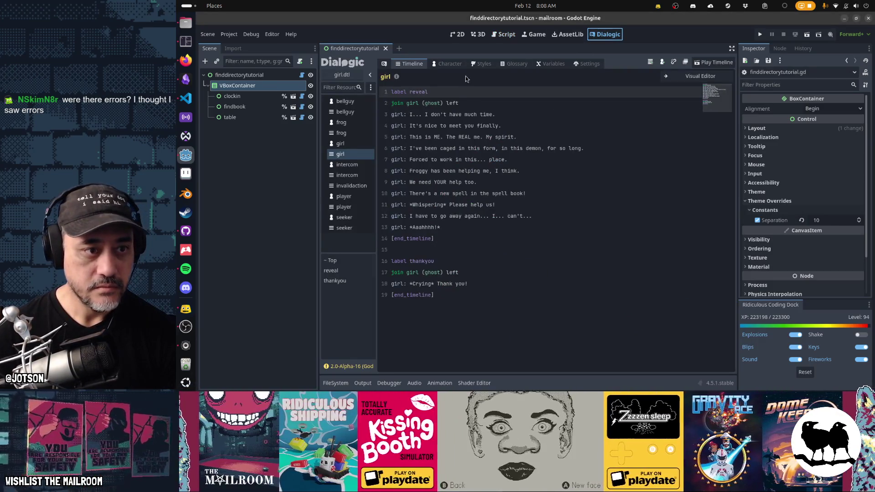
click(358, 143)
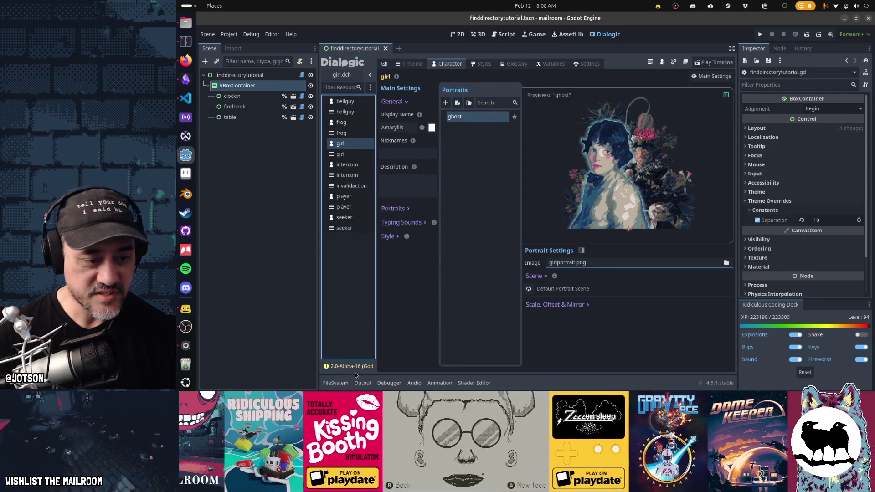
mouse_move(376, 356)
mouse_down()
mouse_move(442, 355)
mouse_move(421, 356)
mouse_up()
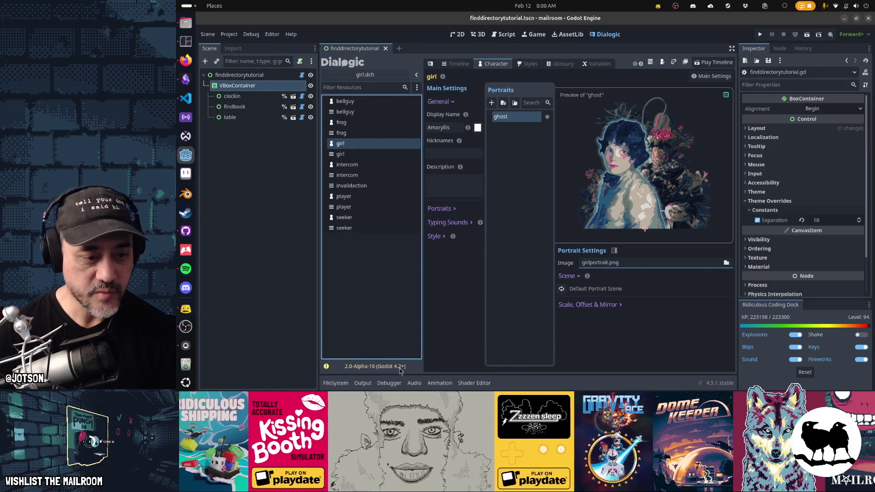
drag(422, 349, 403, 349)
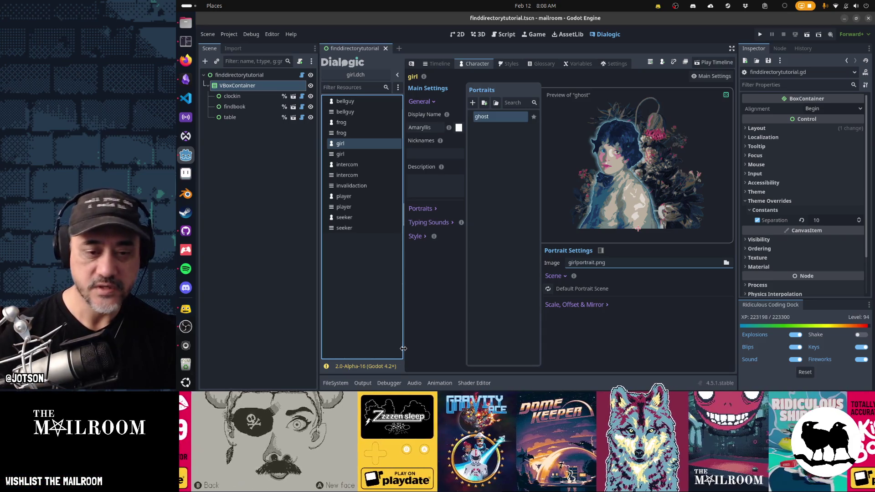
key(alt+Tab)
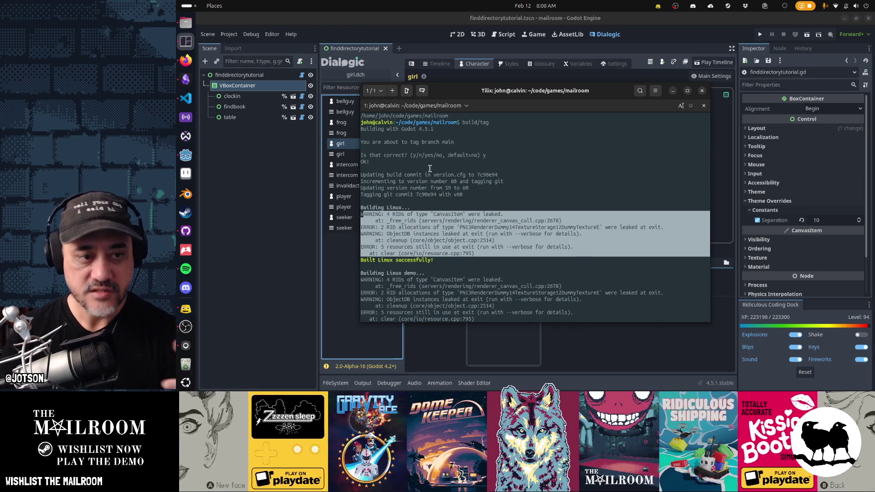
Step: Select the Linux build warnings block in the export log
click(362, 214)
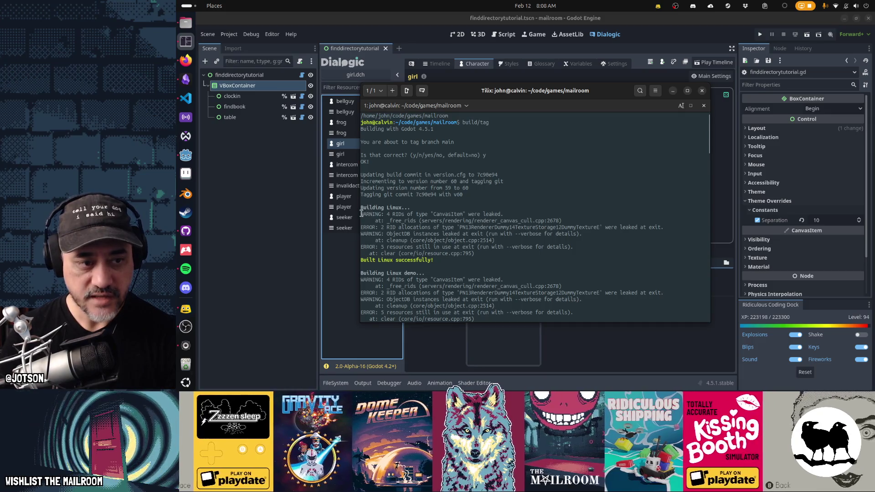
drag(362, 213, 512, 253)
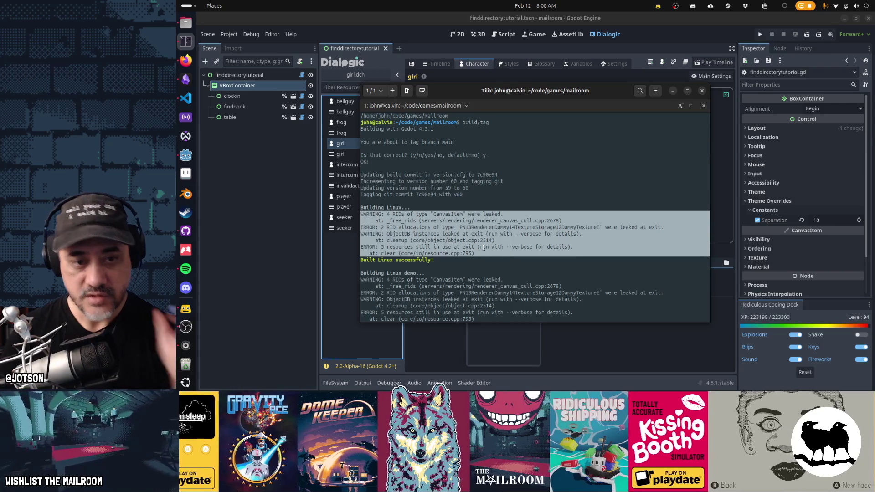
click(420, 218)
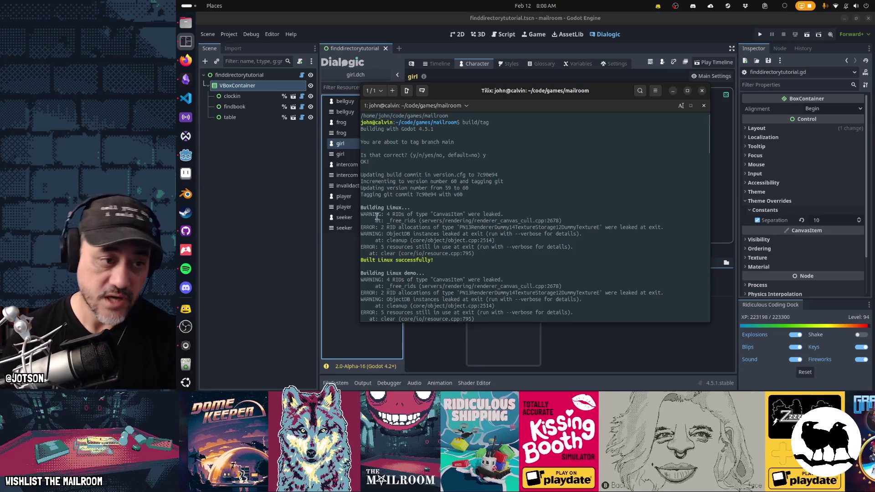
drag(362, 213, 510, 252)
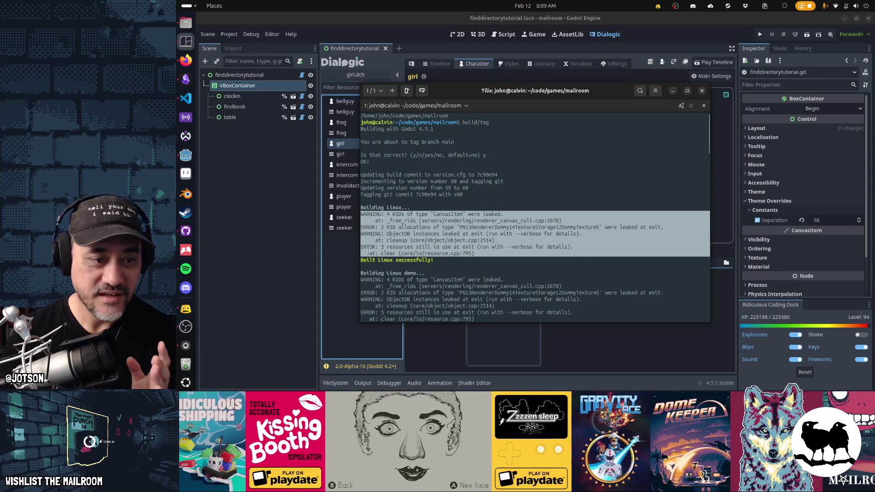
Step: Highlight the leaked dummy texture and macOS build errors, then begin typing 'build/'
double_click(520, 228)
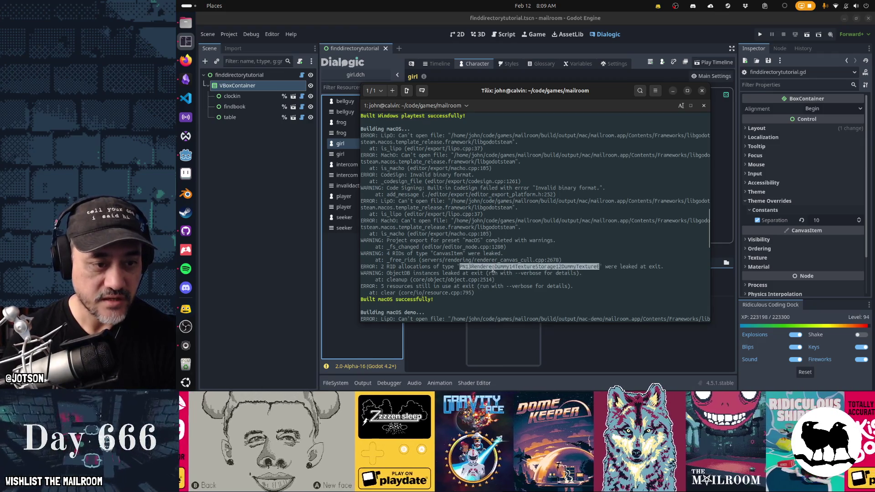
drag(486, 292, 350, 266)
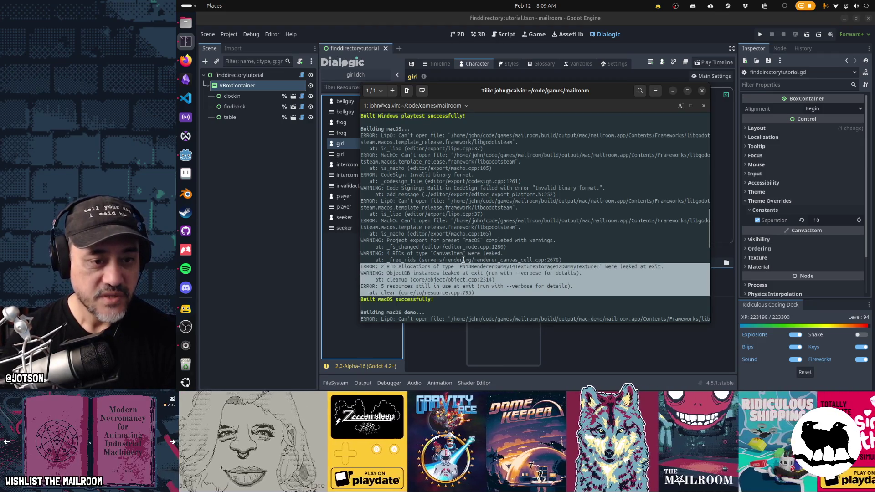
mouse_move(510, 246)
mouse_down()
mouse_move(388, 136)
mouse_move(360, 136)
mouse_up()
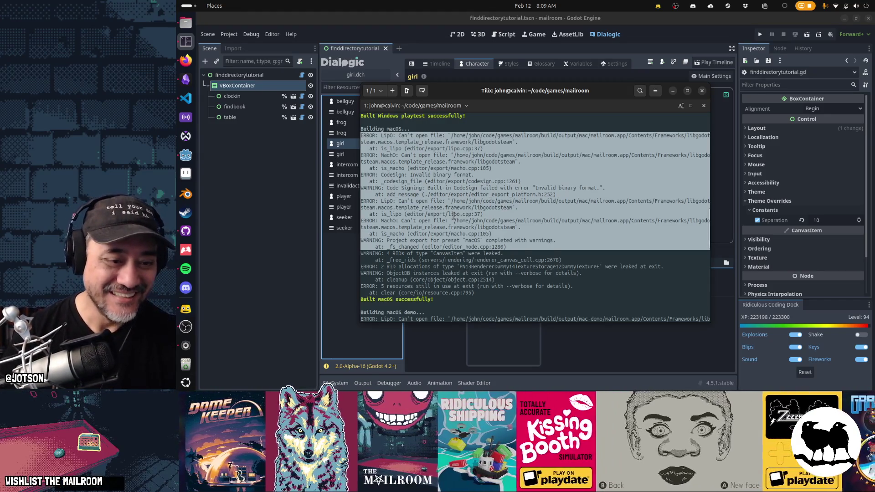
text(build/)
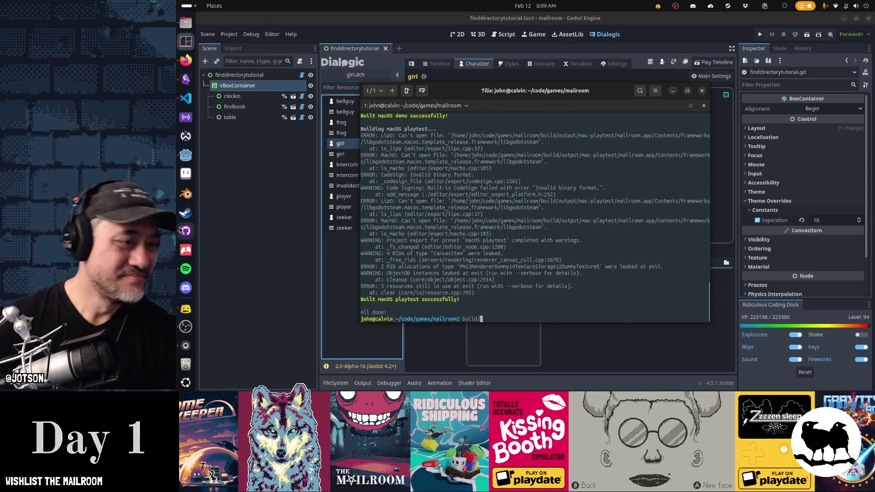
Step: Bring the Godot editor, showing girl.dch in Dialogic, in front of Tilix
click(279, 268)
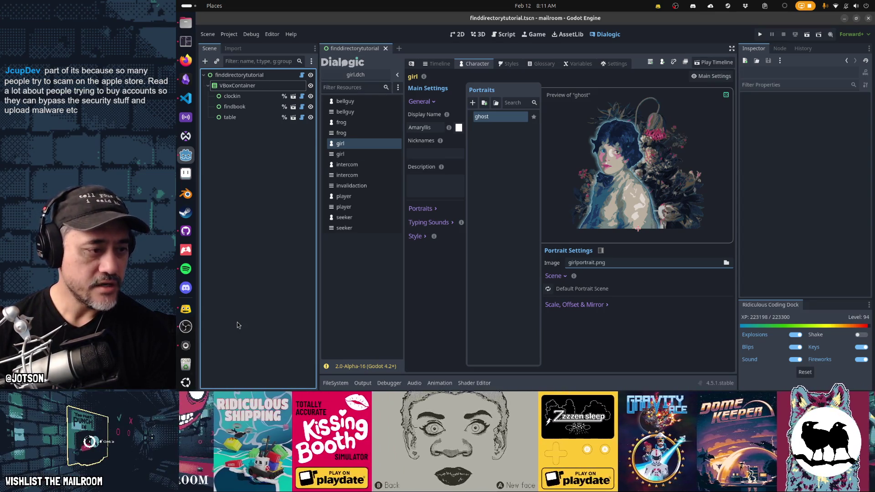
Step: Launch mailroom.x86_64 from the Linux demo folder, start the demo and dismiss the controls screen
key(alt+Tab)
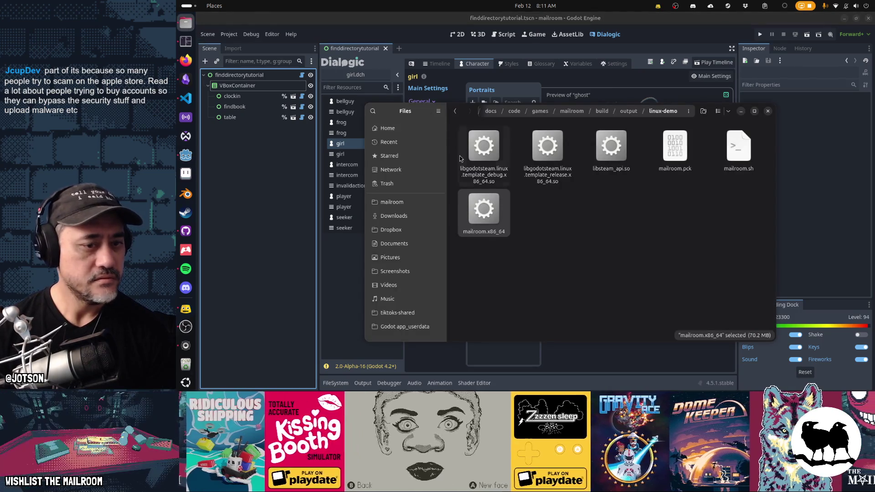
click(488, 217)
double_click(489, 217)
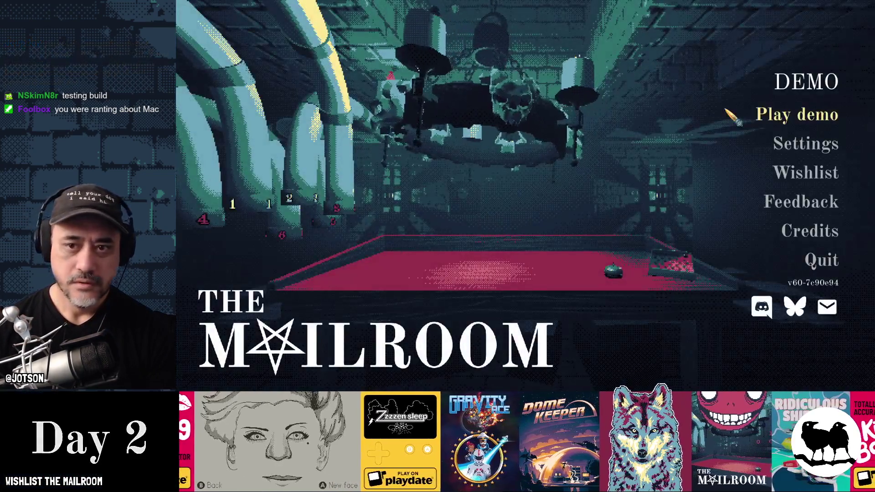
click(726, 111)
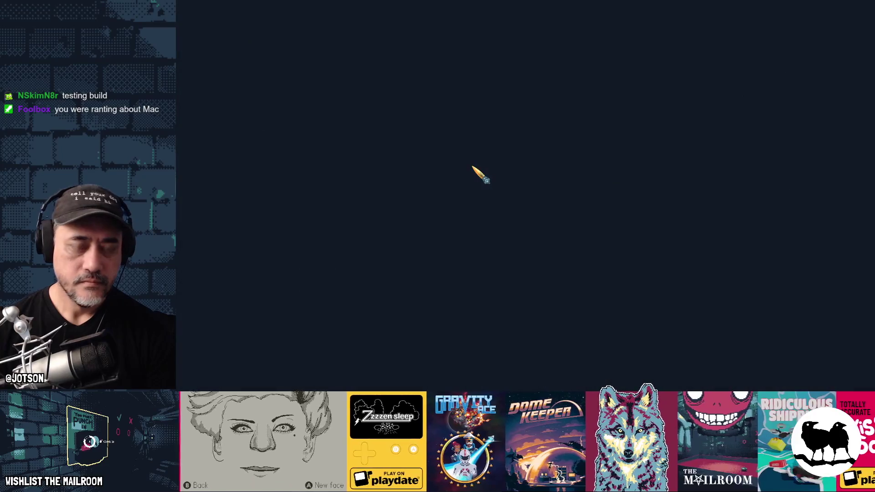
click(531, 342)
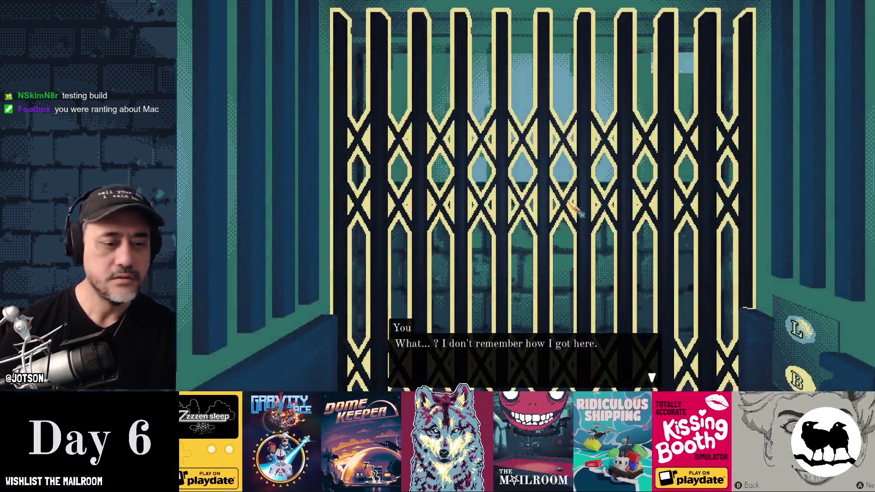
Step: Skip the opening dialogue, go through the gate and door B, and clock in
click(577, 210)
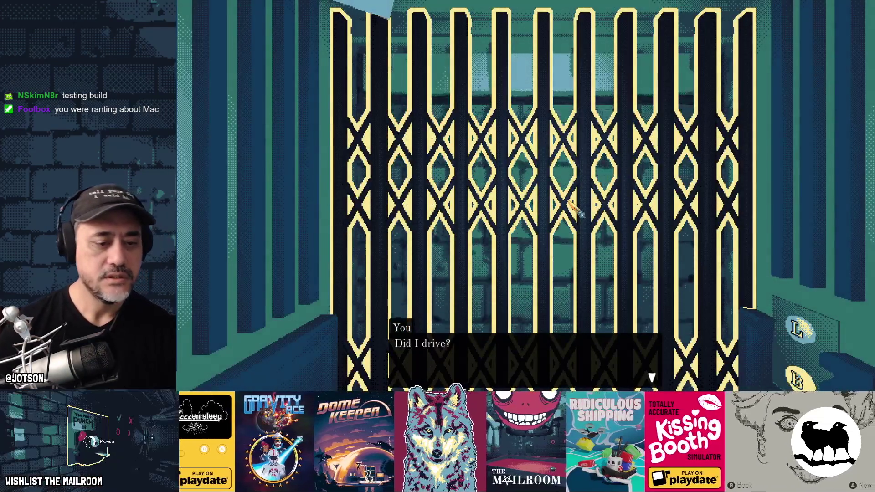
click(570, 203)
click(568, 197)
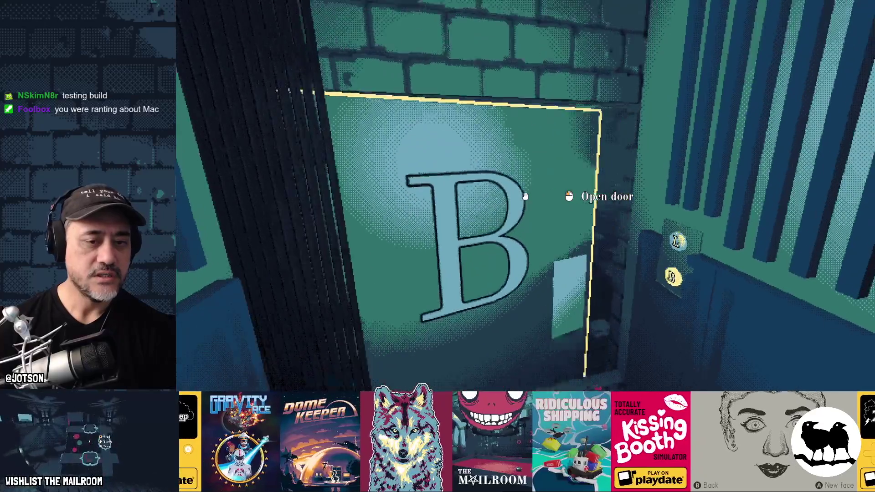
click(525, 197)
key(w)
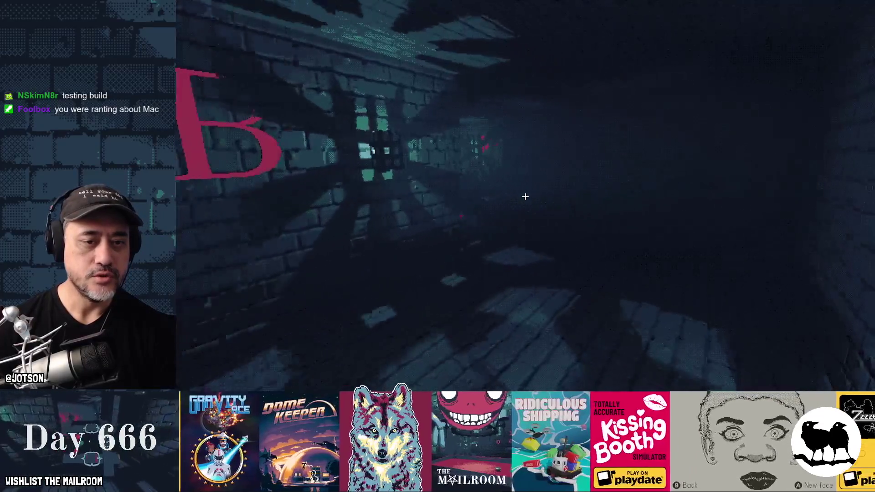
key(w)
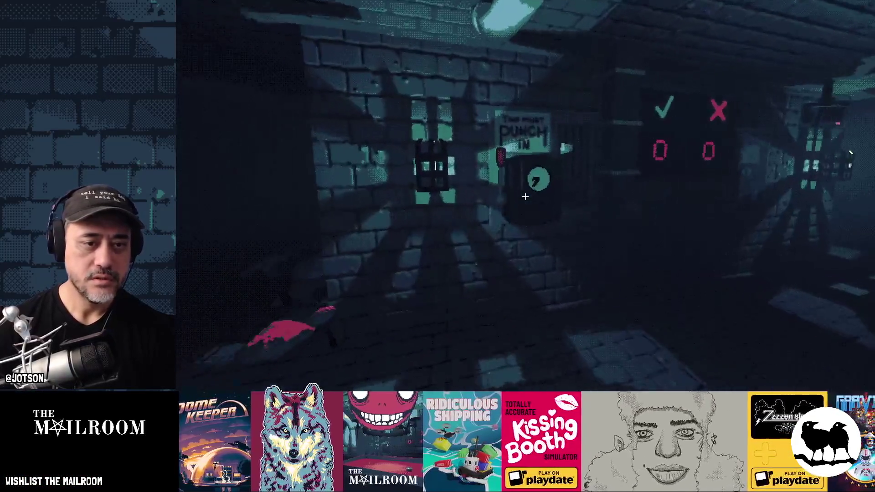
click(525, 197)
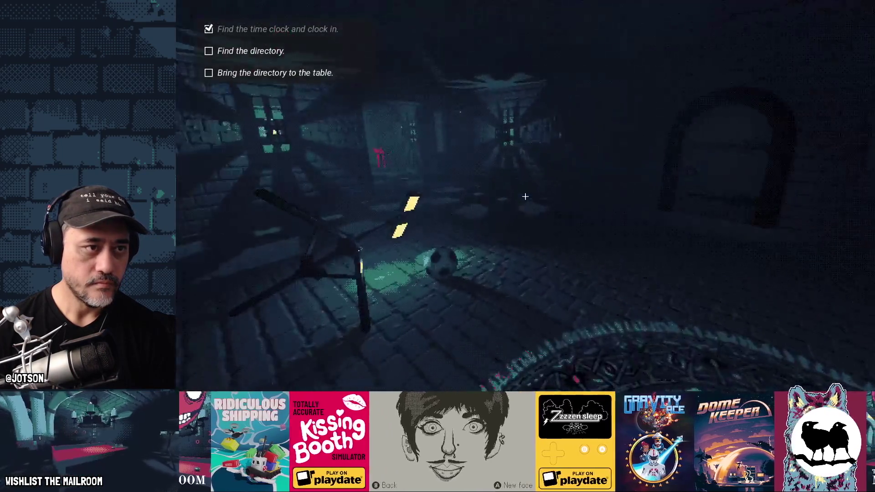
Step: Fetch the directory from the Machine Room and bring it to the table
key(w)
key(w)
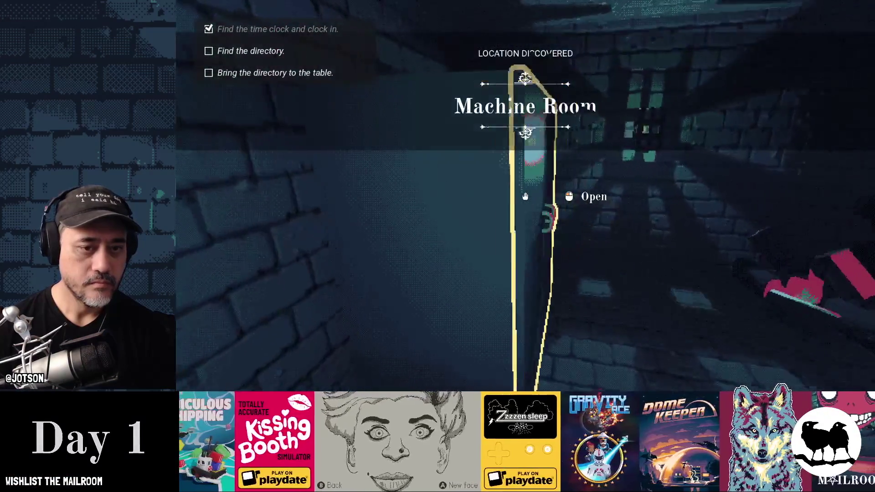
click(525, 196)
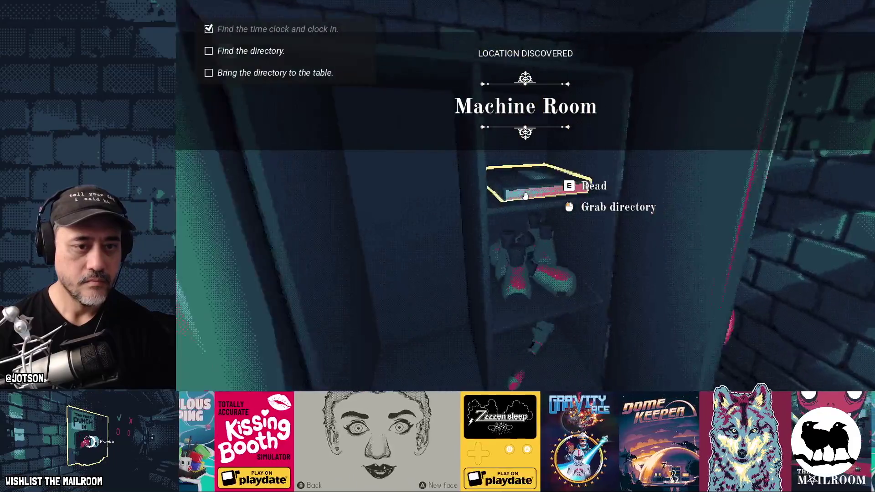
click(525, 196)
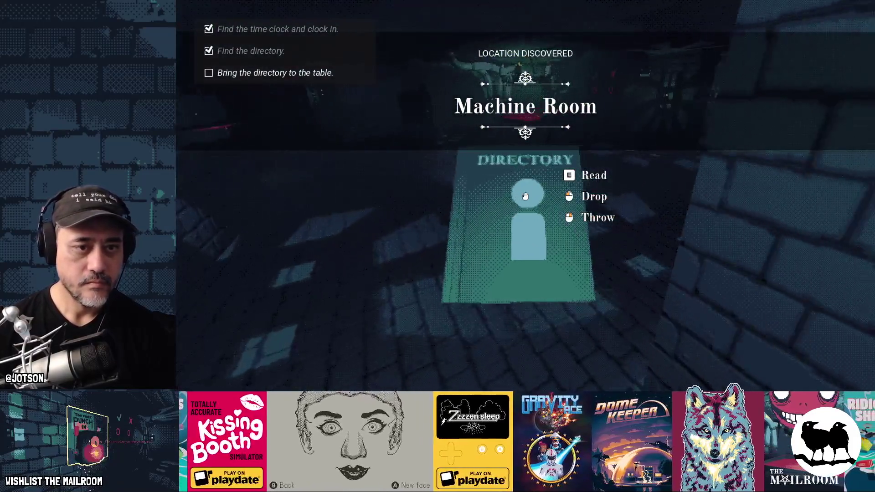
click(525, 196)
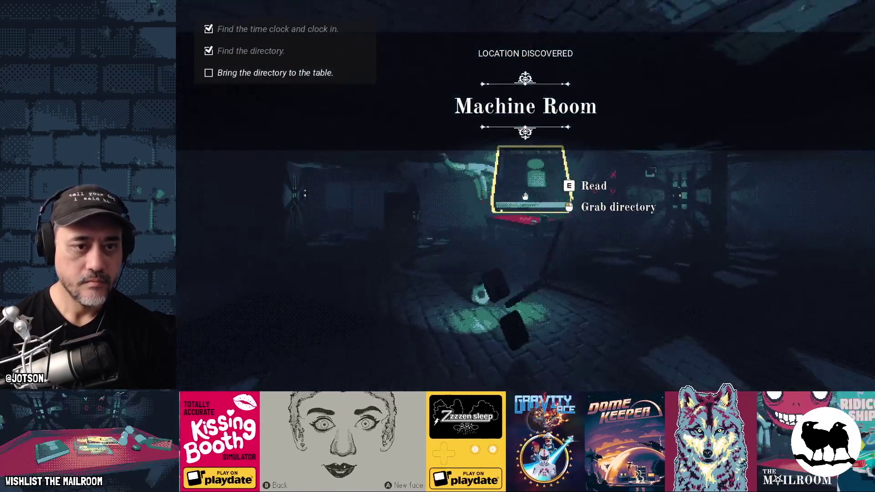
key(w)
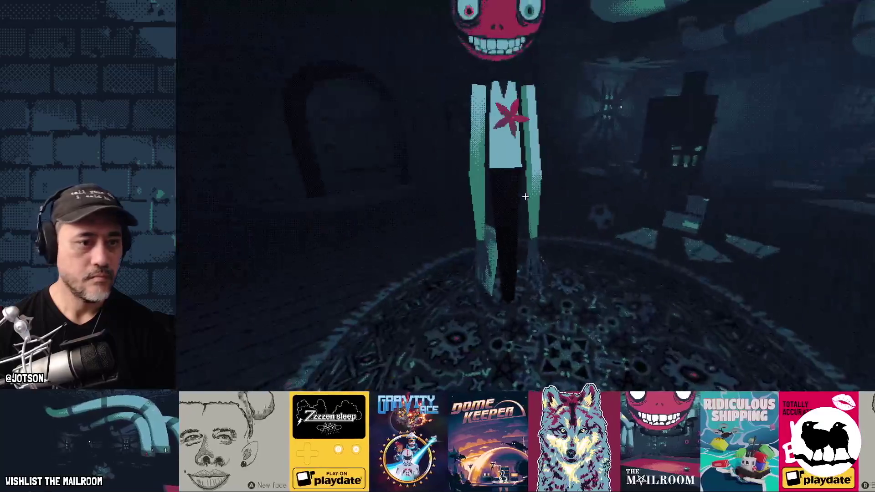
Step: Inspect the letter and deliver it by tube to floor 1
key(Escape)
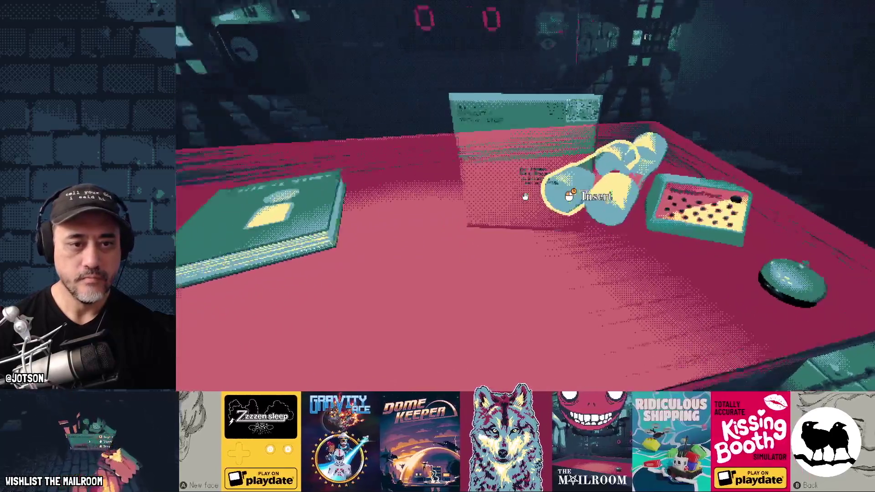
key(e)
key(e)
right_click(526, 196)
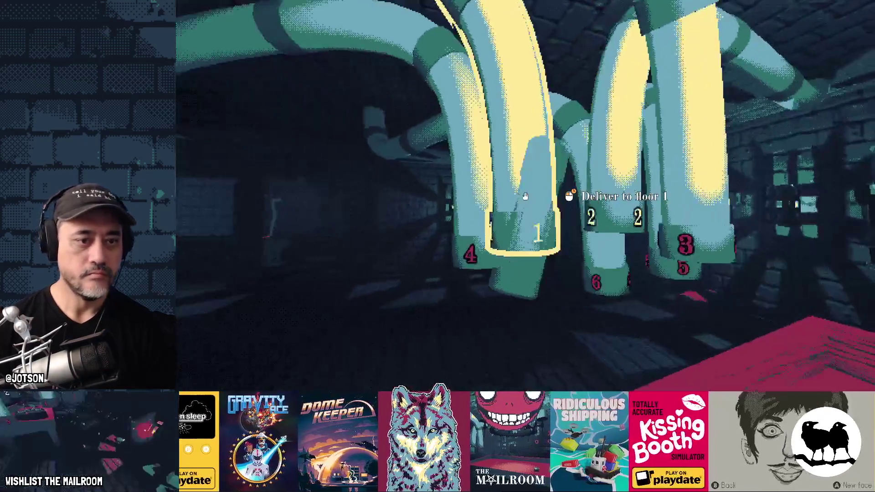
right_click(525, 196)
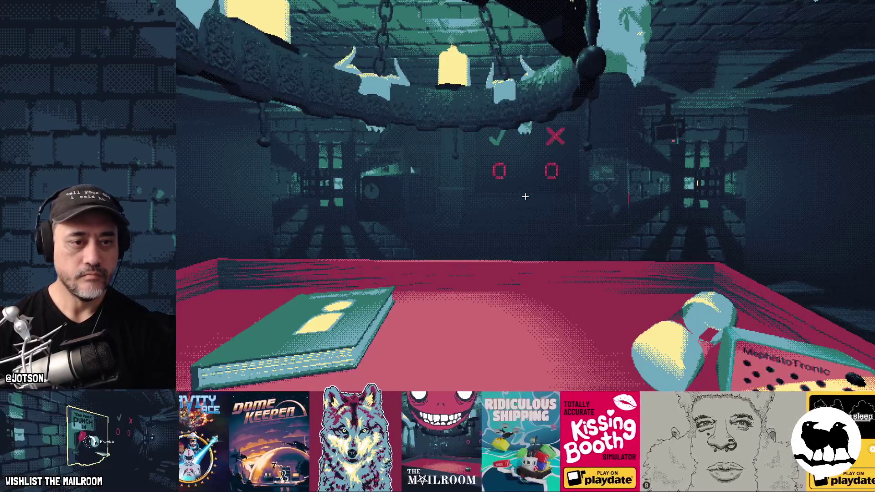
Step: Pause, quit to the v60 title menu, and quit the game
key(Escape)
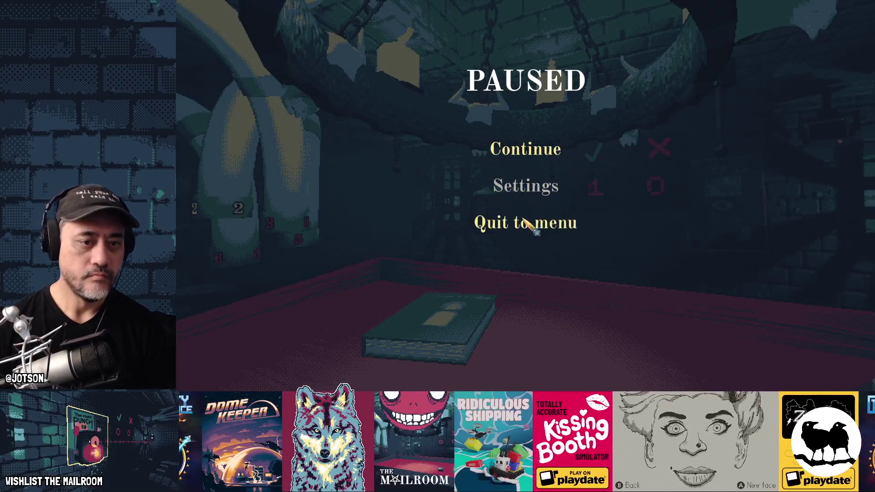
click(529, 221)
click(560, 283)
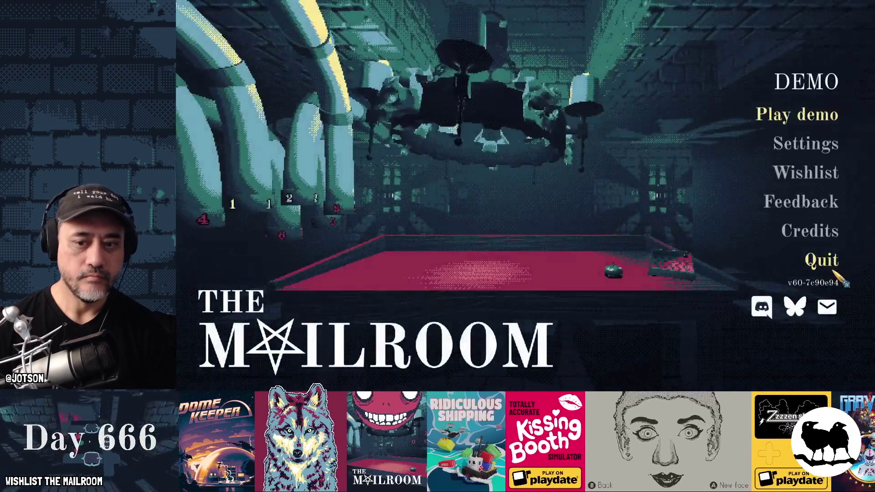
click(818, 259)
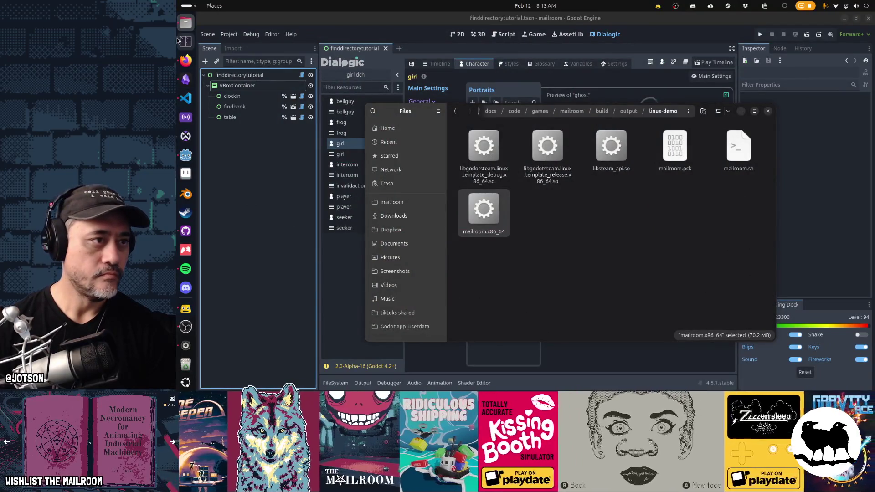
Step: Run the push script and check the repository's commit history in GitHub Desktop
click(185, 42)
text(push)
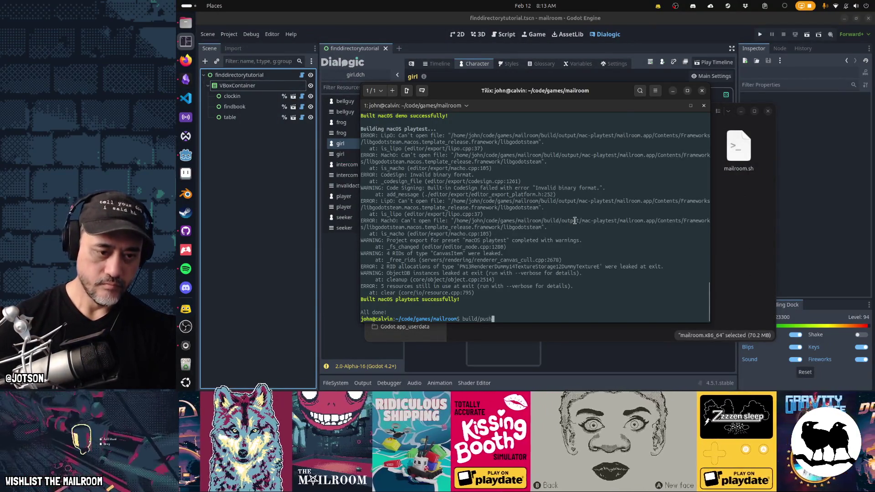
key(Return)
key(alt+Tab)
key(alt+Tab)
key(alt+Tab)
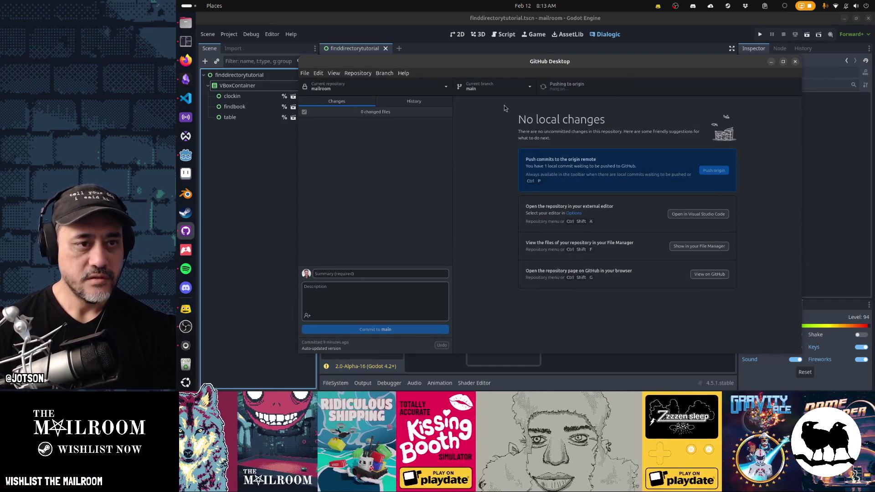
click(414, 102)
key(alt+Tab)
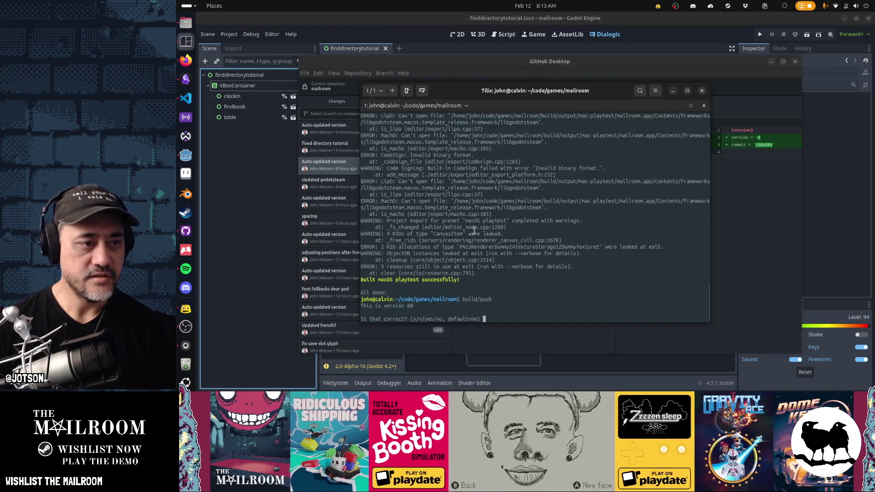
key(Return)
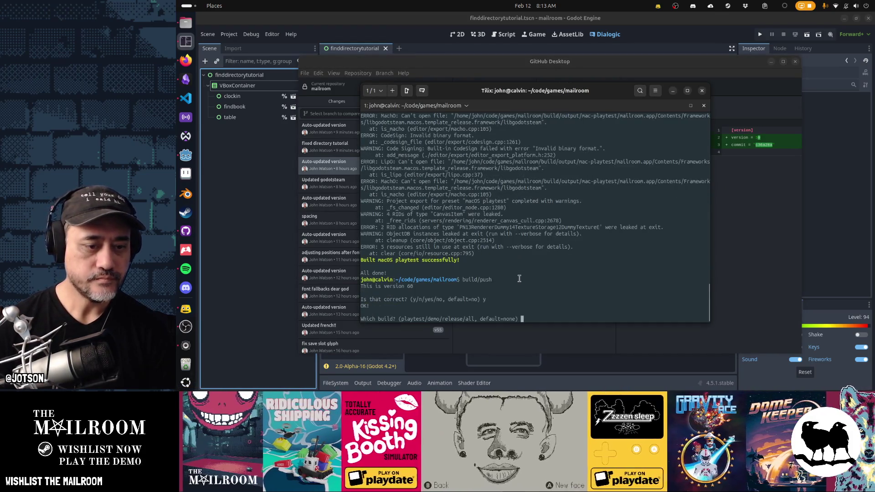
text(demo)
key(Return)
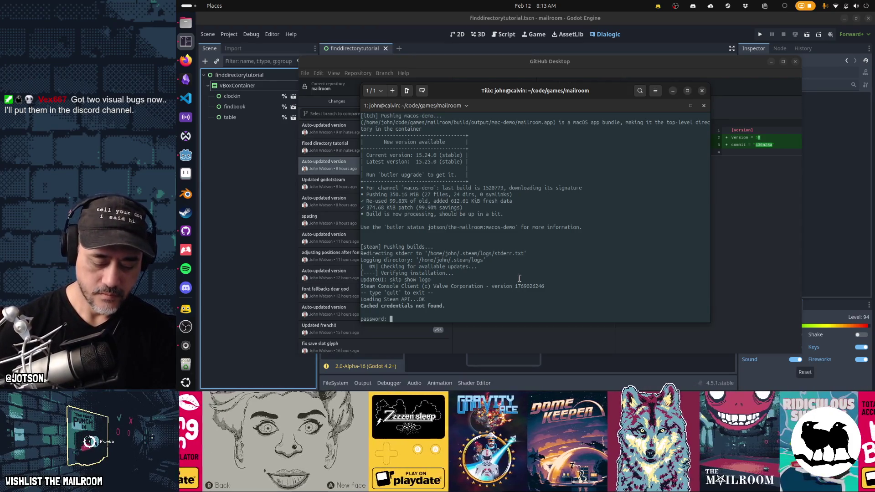
key(Return)
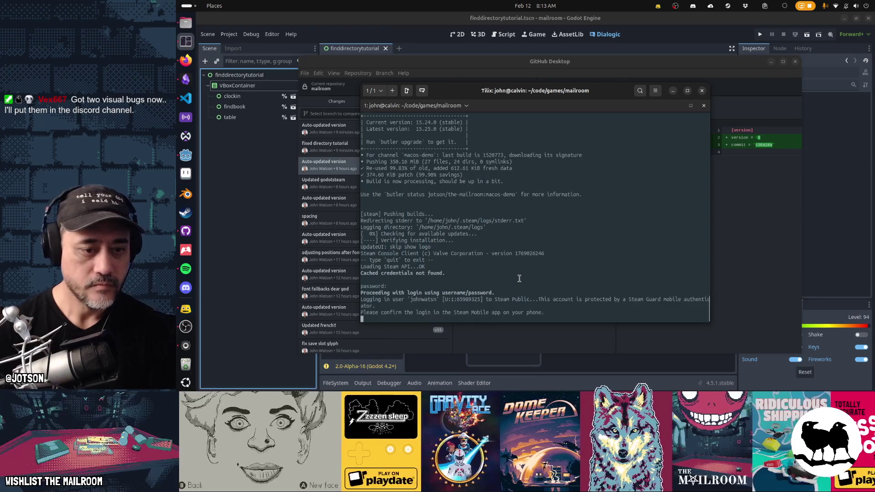
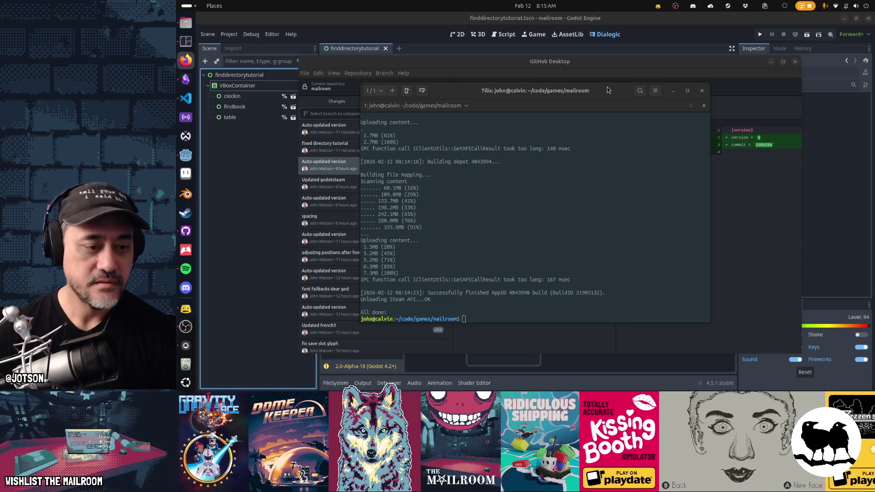
Step: Move the Tilix terminal aside to uncover GitHub Desktop's mailroom commit history
drag(607, 90, 743, 135)
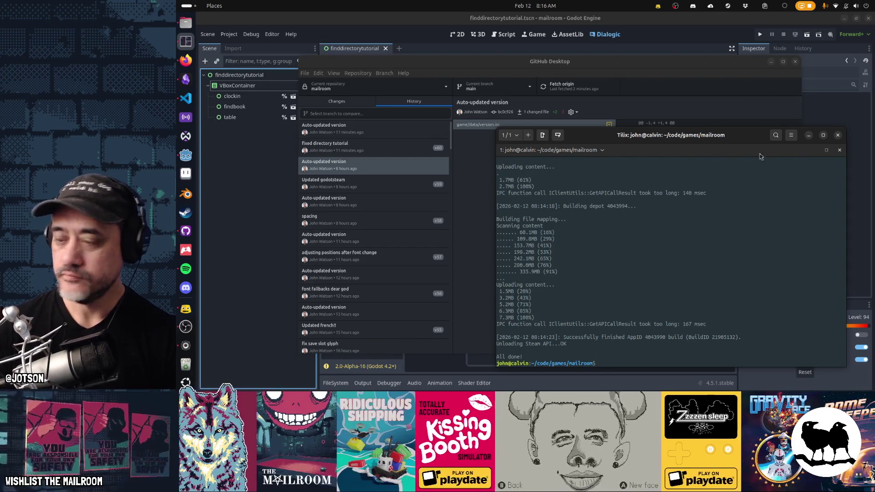
click(186, 309)
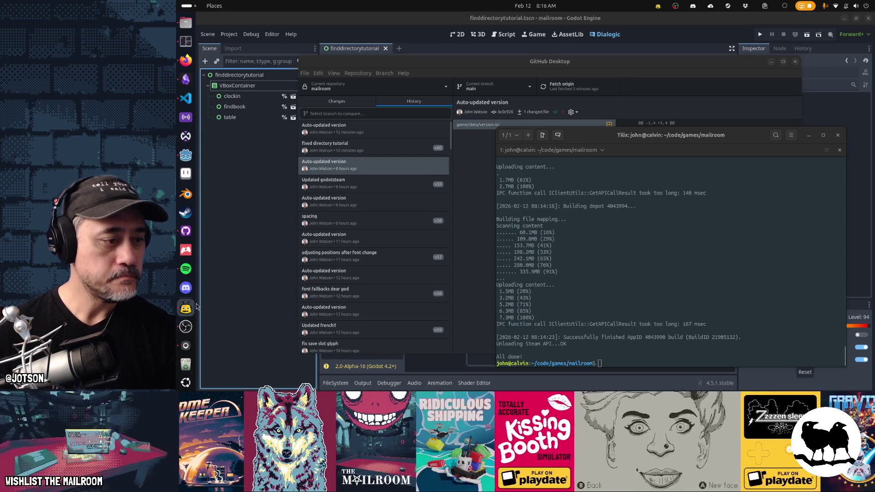
Step: Show the GNOME Activities overview with Discord, Godot, GitHub Desktop and the terminal
key(super)
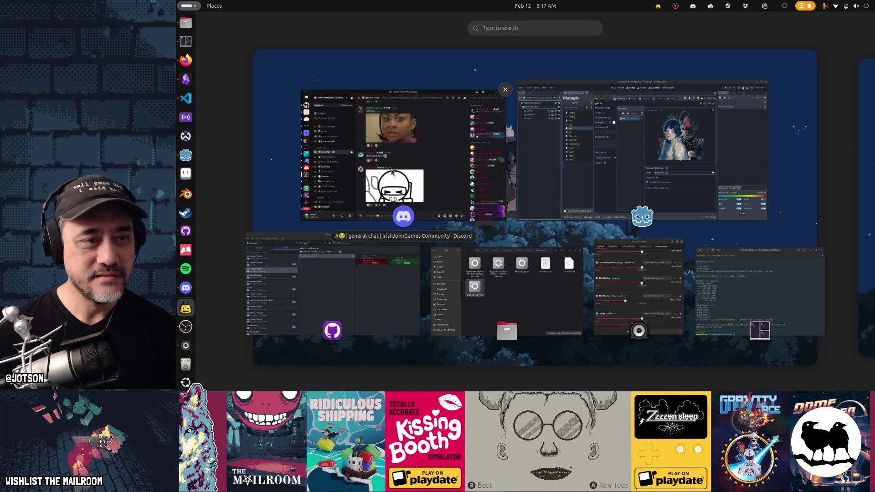
Step: Close the Discord window from the Activities overview and return to the desktop
click(505, 90)
key(Escape)
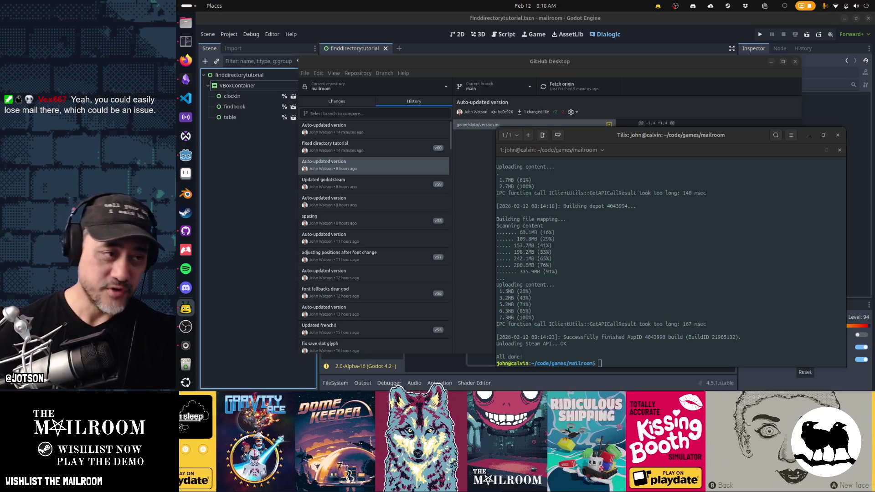
click(182, 60)
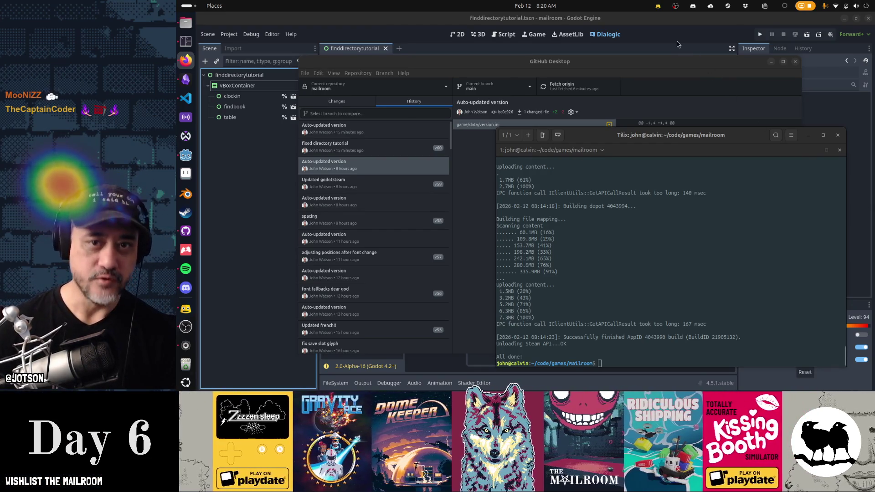
Step: Raise the Godot Engine window above GitHub Desktop and the Tilix terminal
click(679, 43)
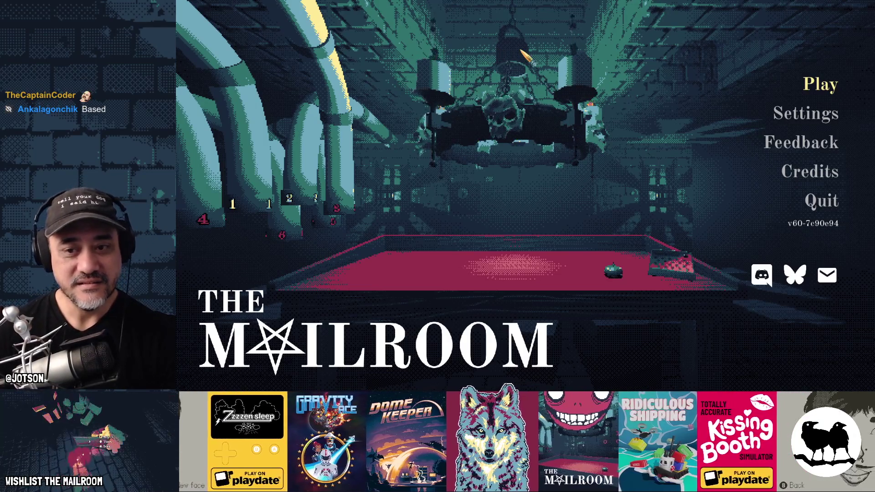
Step: Quit The Mailroom from its title menu, returning to the Godot editor
click(822, 205)
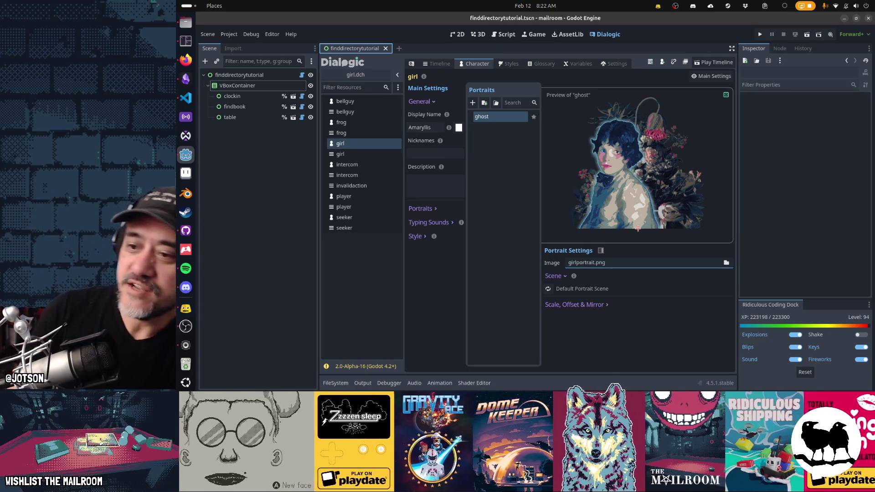
key(alt+Tab)
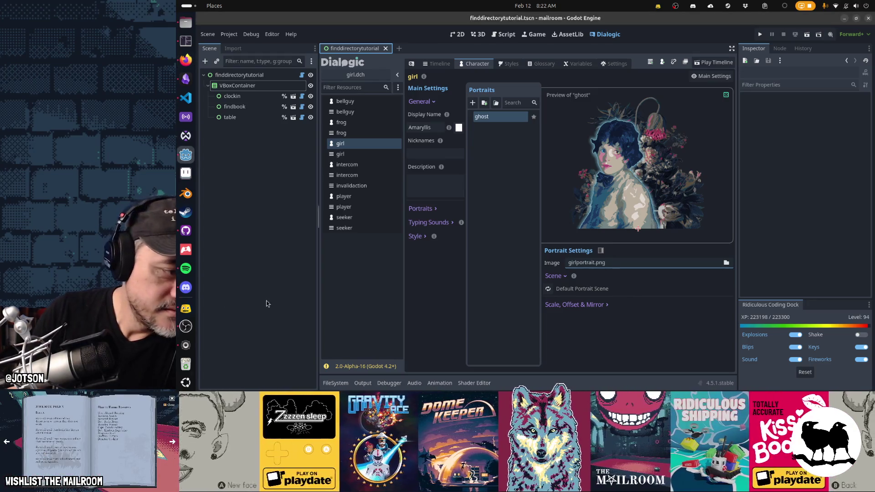
key(alt+Tab)
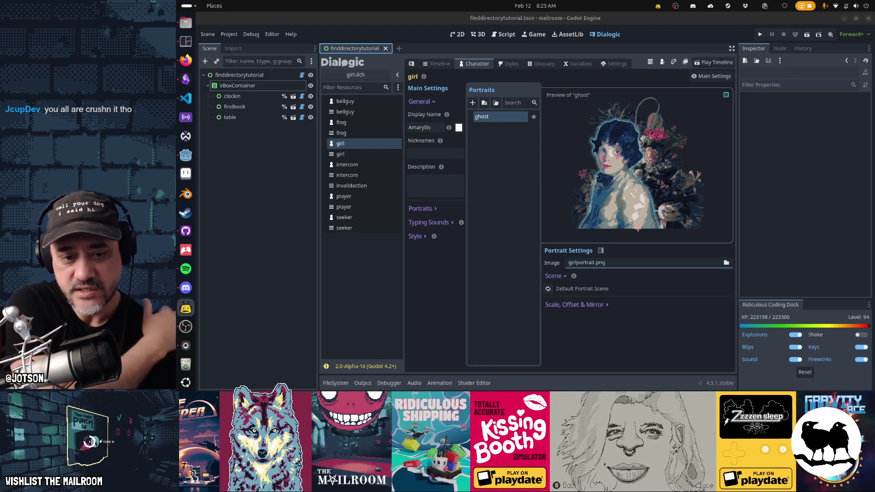
Step: Open Godot's Quick Open resource search to find 'mailroom' files
key(shift+alt+o)
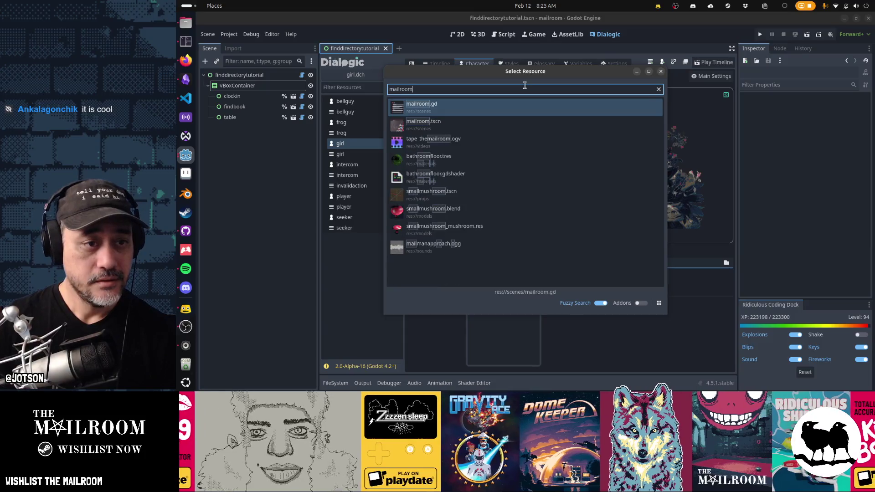
Step: Open mailroom.tscn in the 3D view and fly the camera to the carpet
key(Escape)
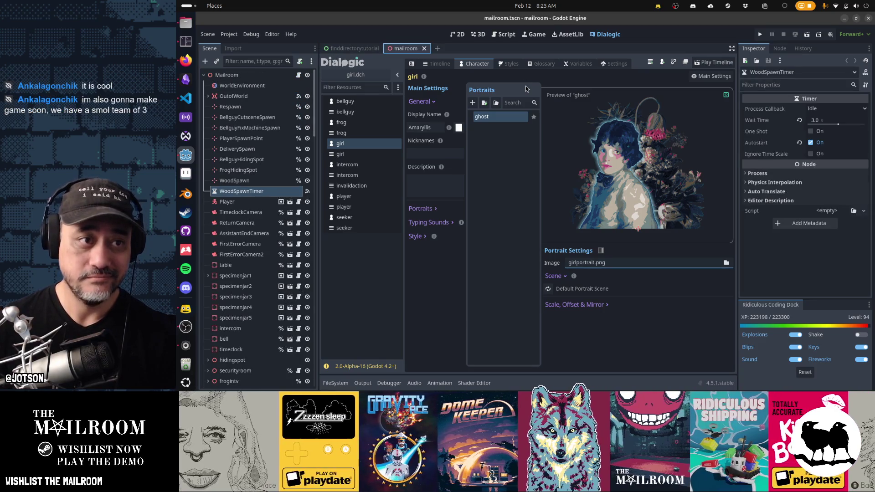
key(ctrl+F2)
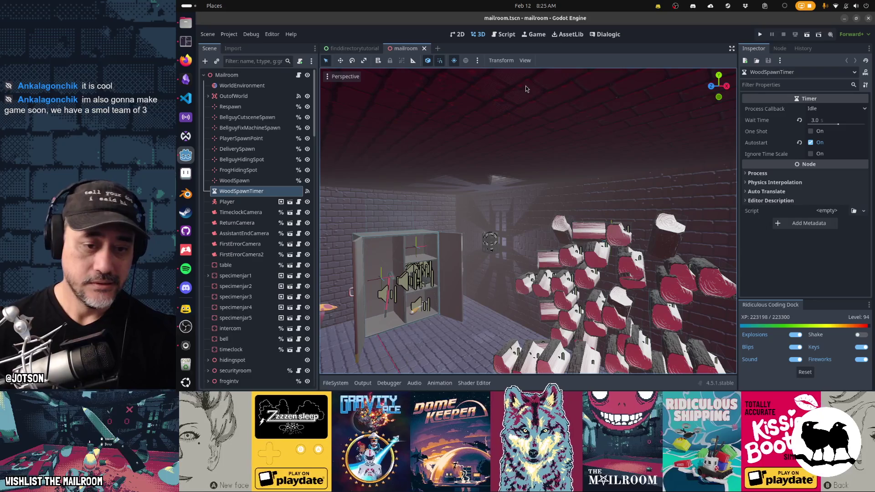
key(w)
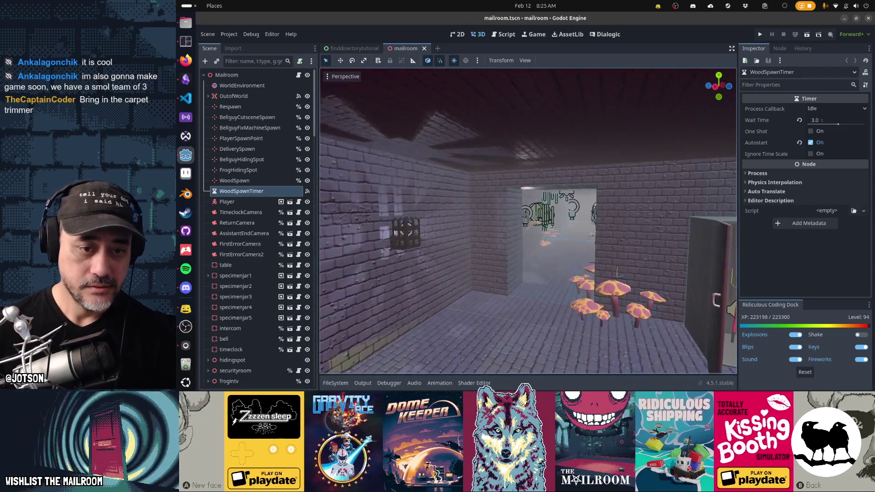
key(w)
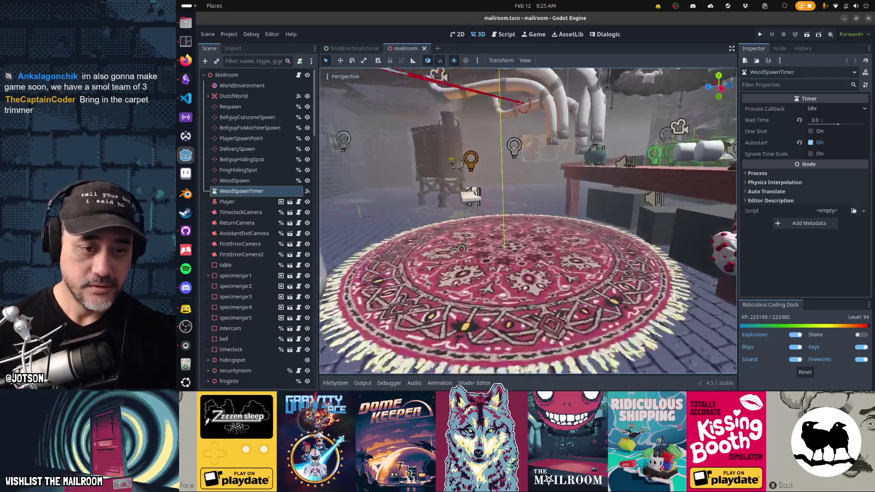
key(w)
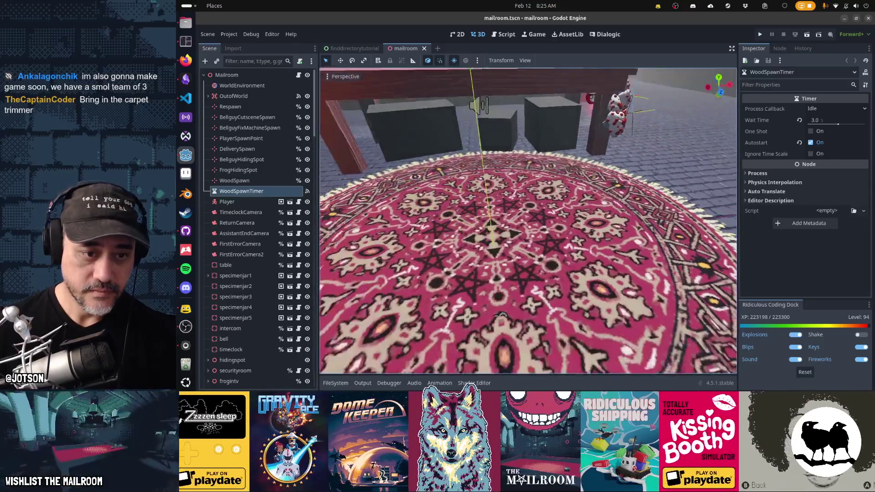
key(s)
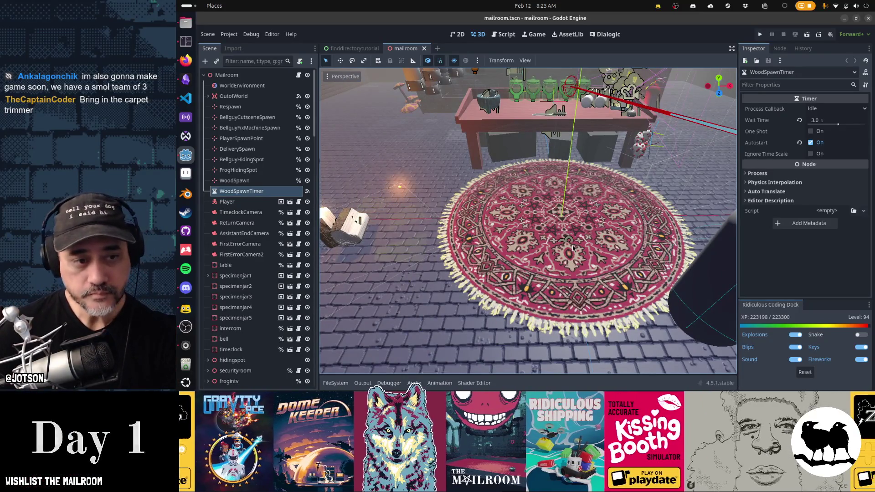
Step: Select the carpet and expand its Transform properties in the Inspector
click(550, 272)
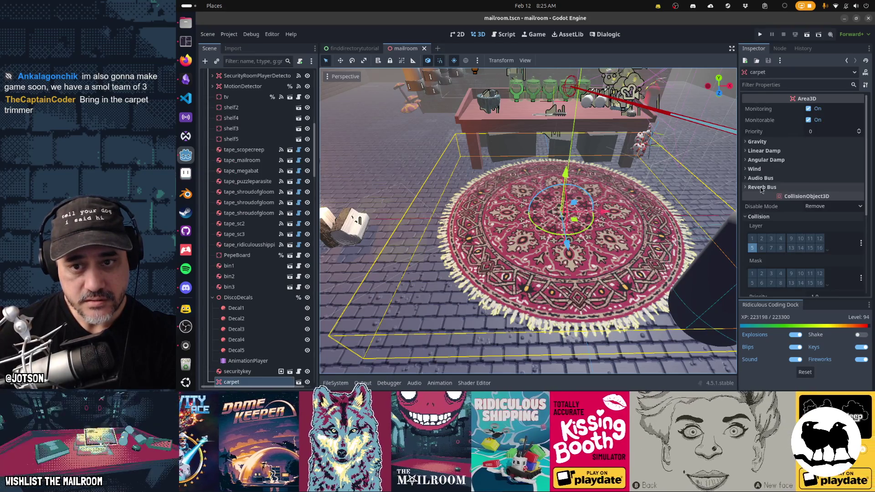
scroll(761, 193, down, 3)
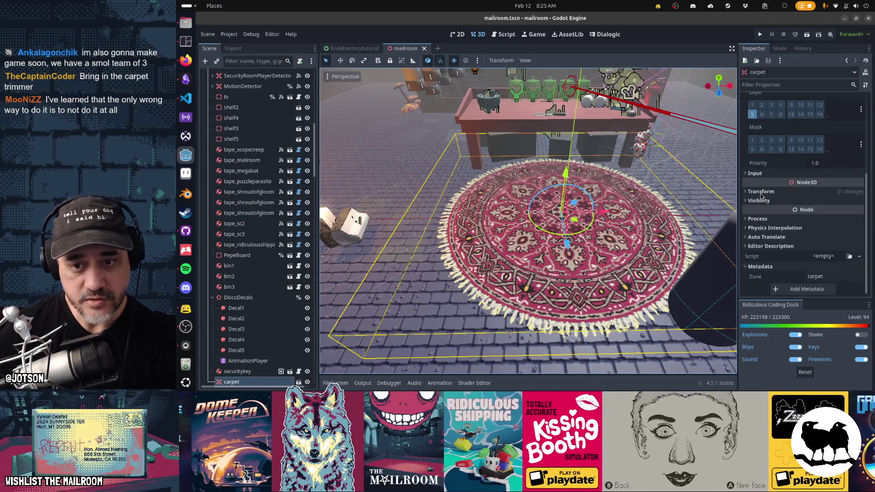
click(760, 192)
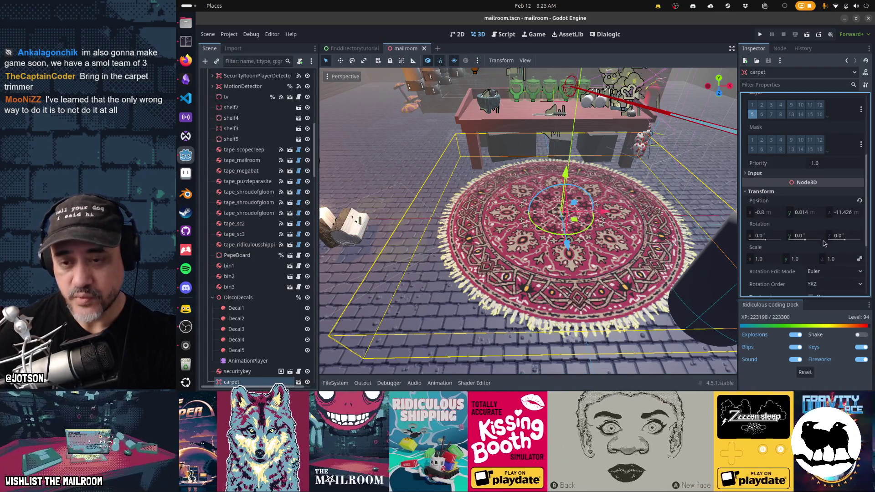
mouse_move(828, 248)
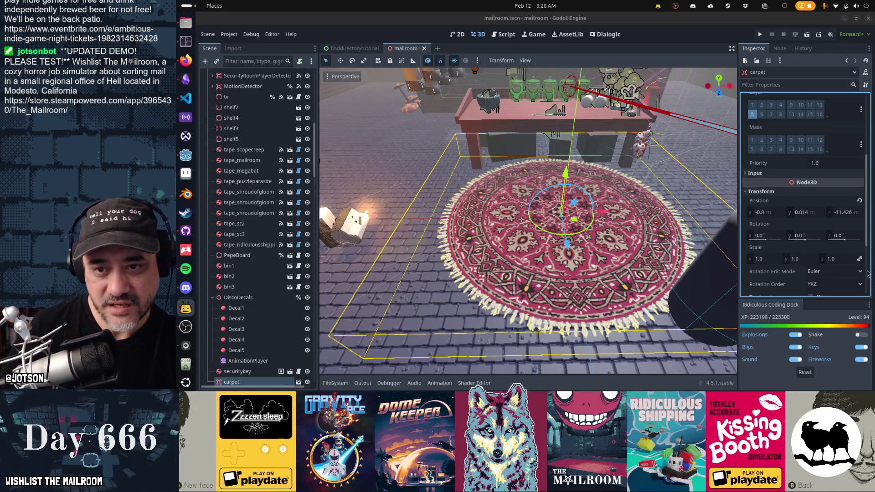
Step: Enable Collision Mask layer 2 on the carpet, then save and run the game
click(761, 142)
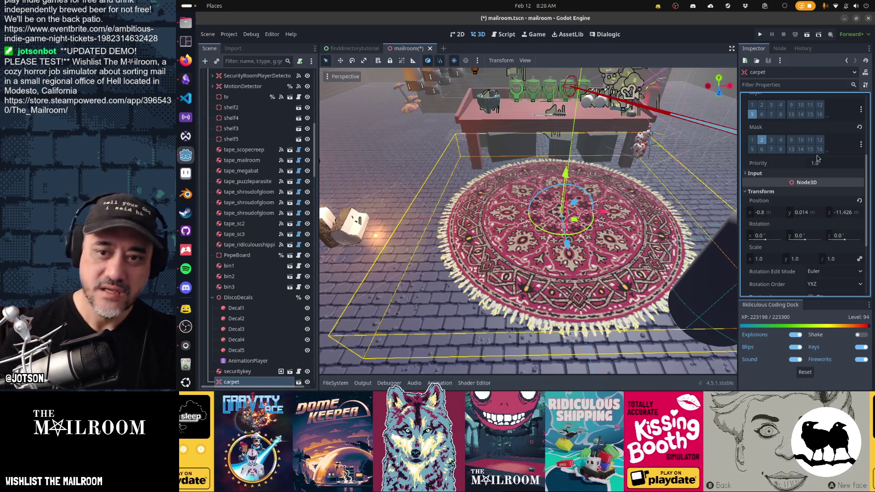
key(F5)
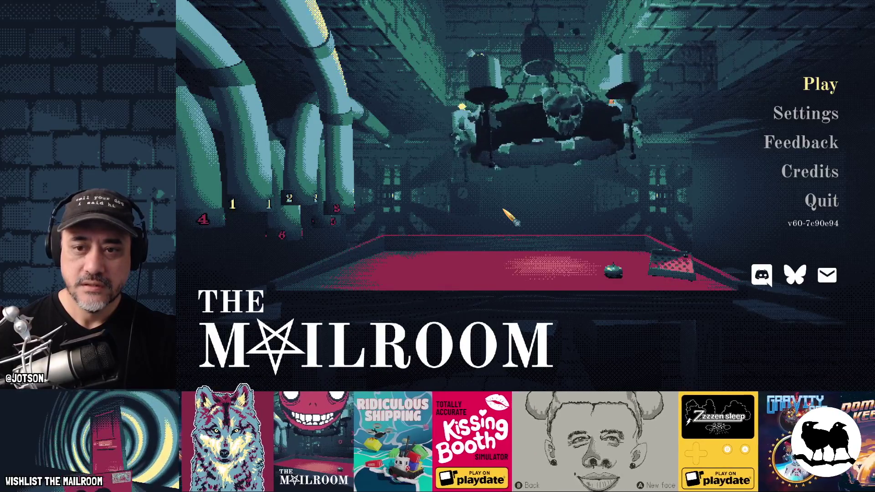
Step: Reload the full game from the testing debug menu and repeatedly drop and regrab the letter on the rug
key(t)
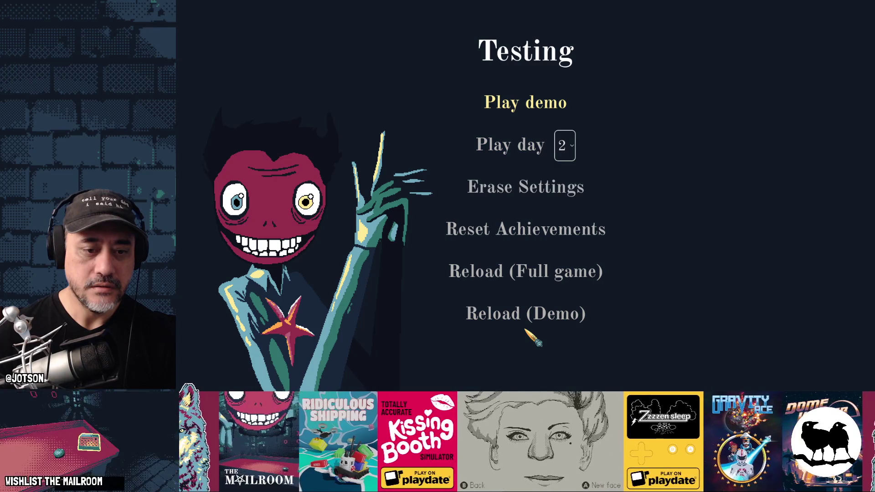
click(527, 276)
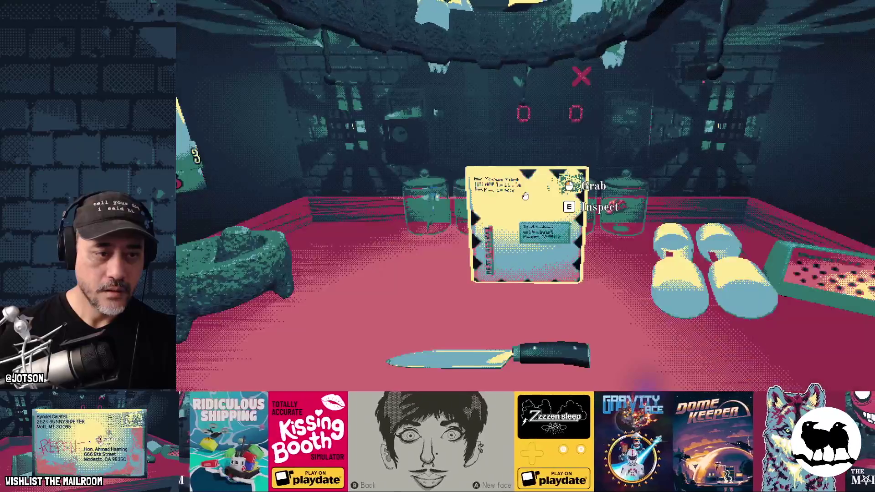
click(525, 196)
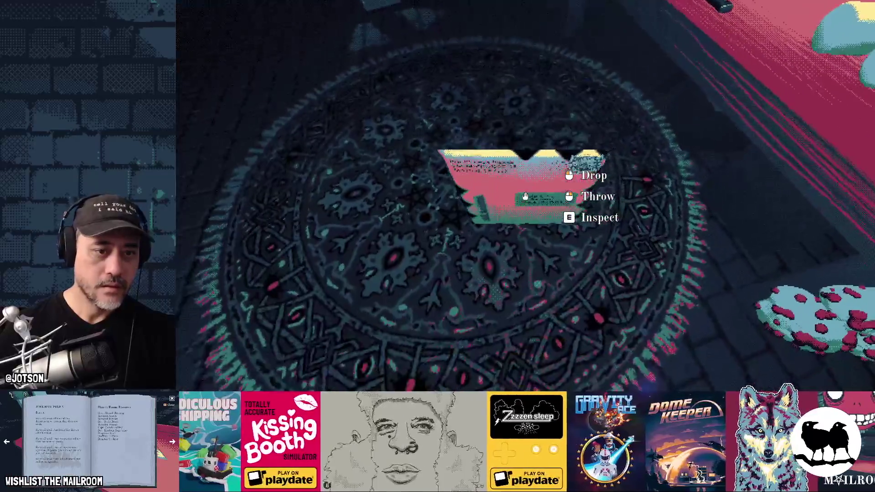
click(525, 196)
click(525, 196)
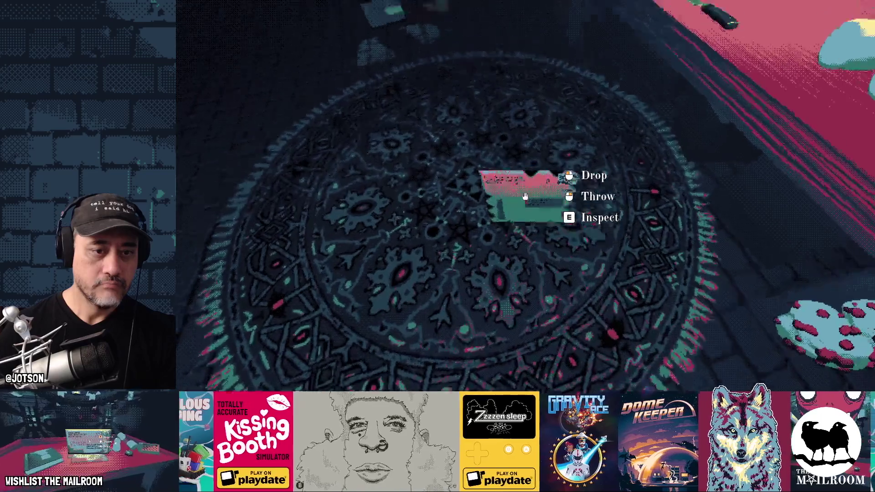
click(525, 196)
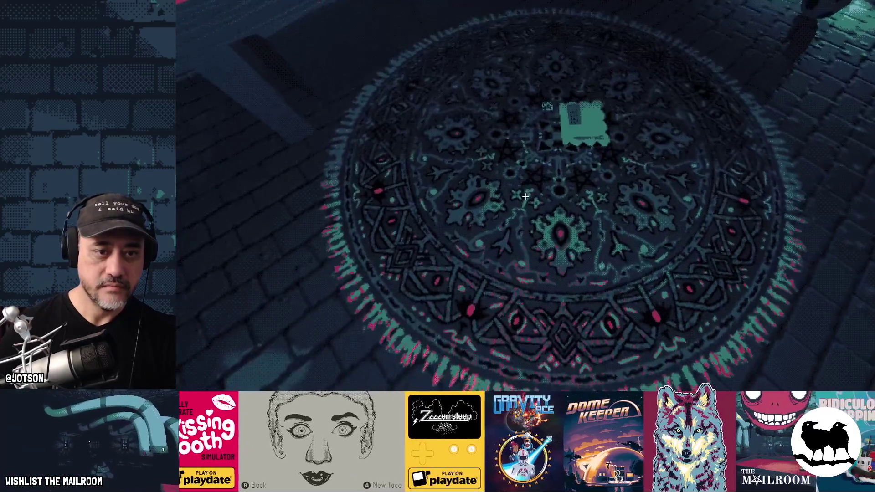
click(525, 196)
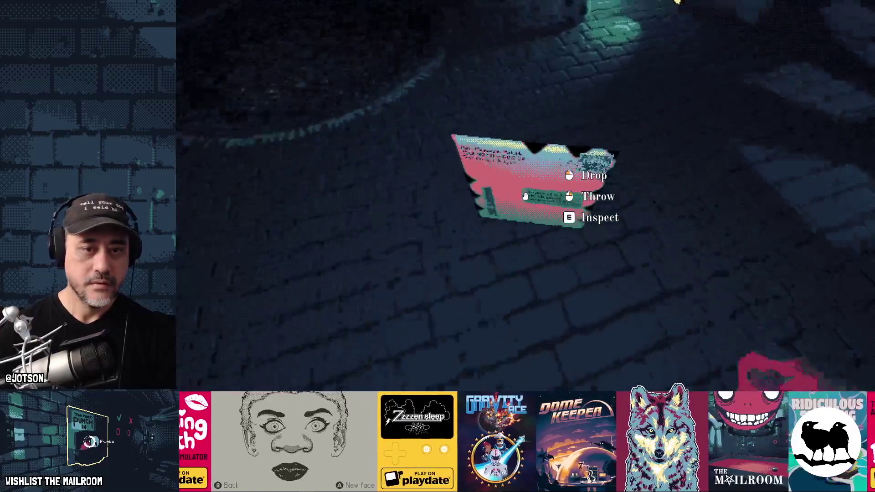
Step: Throw the letter, pick it back up off the rug, then stop the game run
right_click(525, 196)
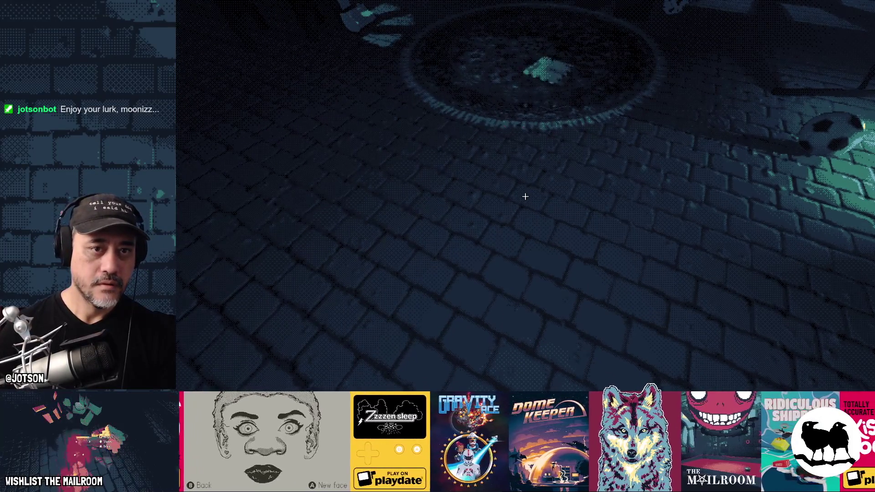
click(525, 196)
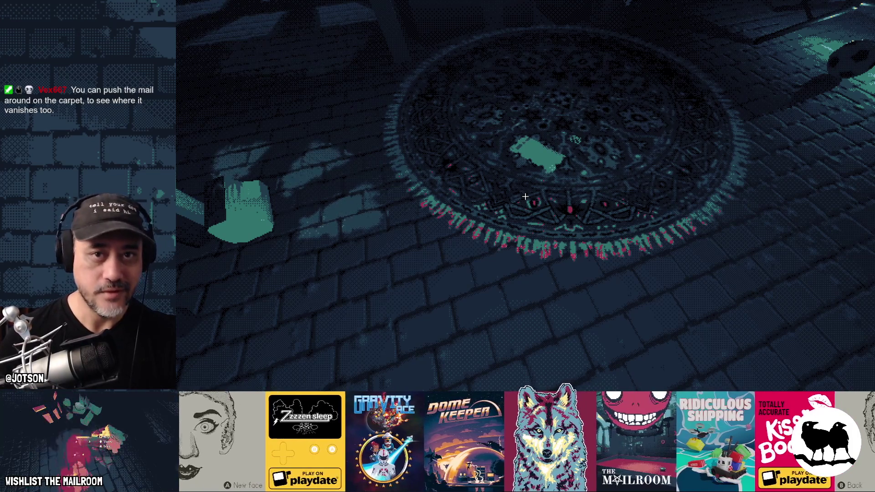
key(w)
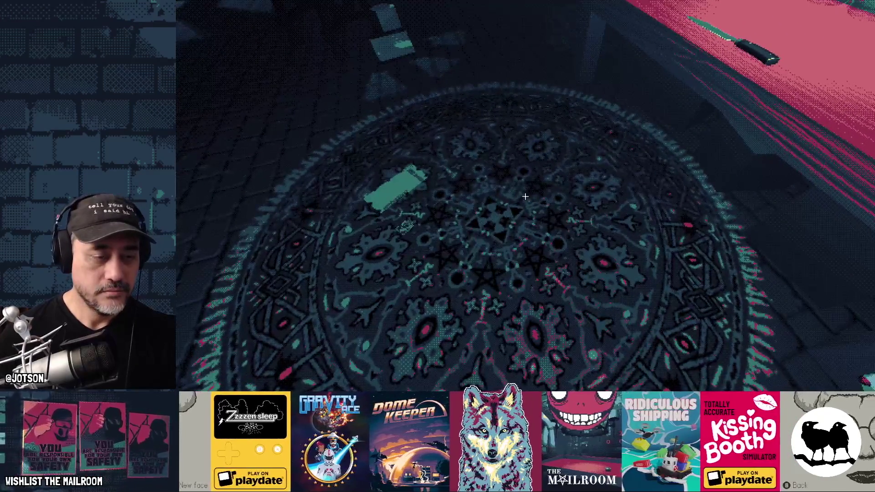
key(s)
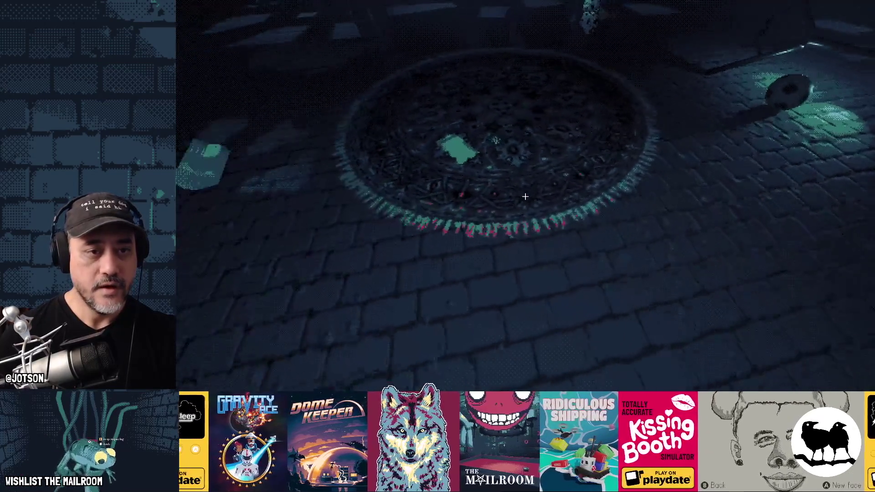
key(F8)
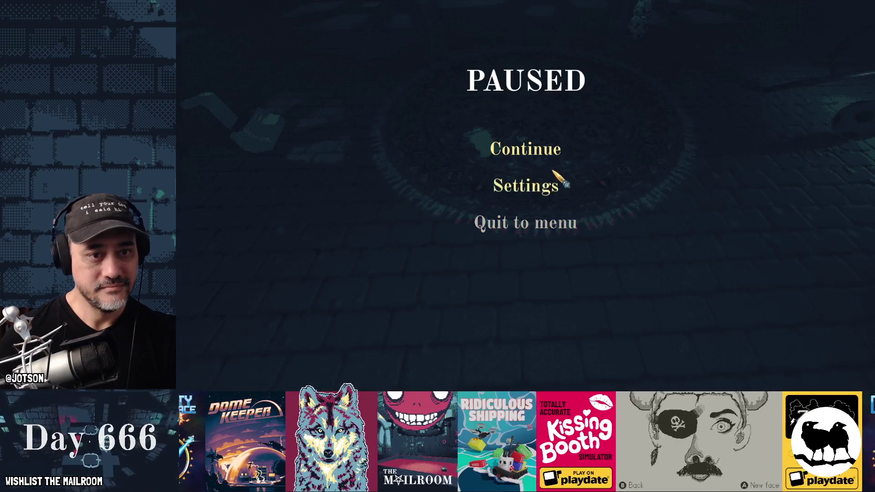
Step: Resume play and repeatedly drop and pick up the note on the carpet
click(524, 146)
click(525, 196)
click(525, 196)
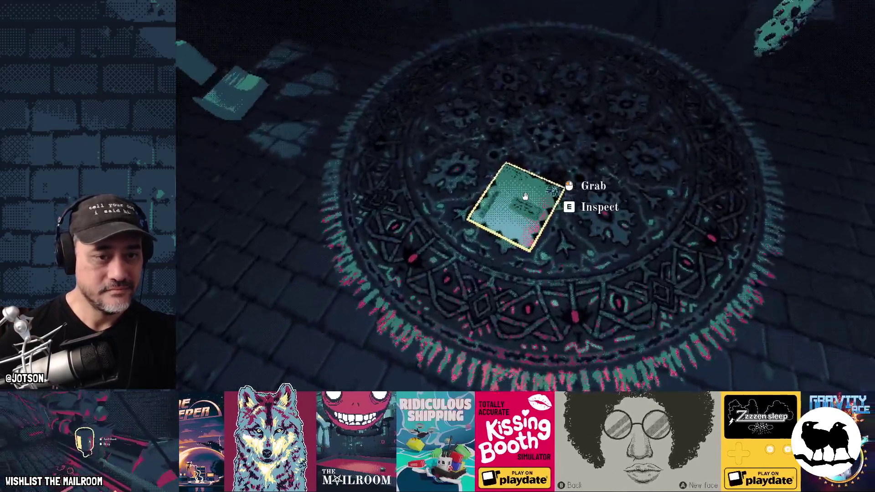
click(525, 196)
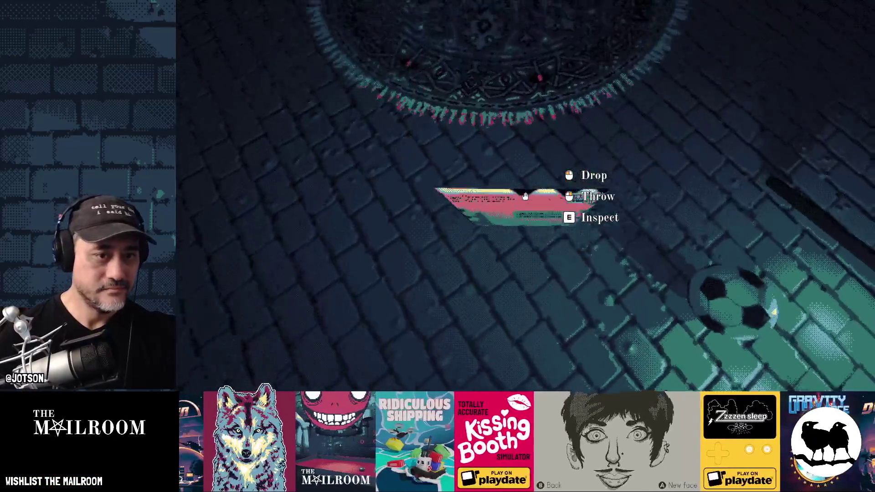
click(525, 196)
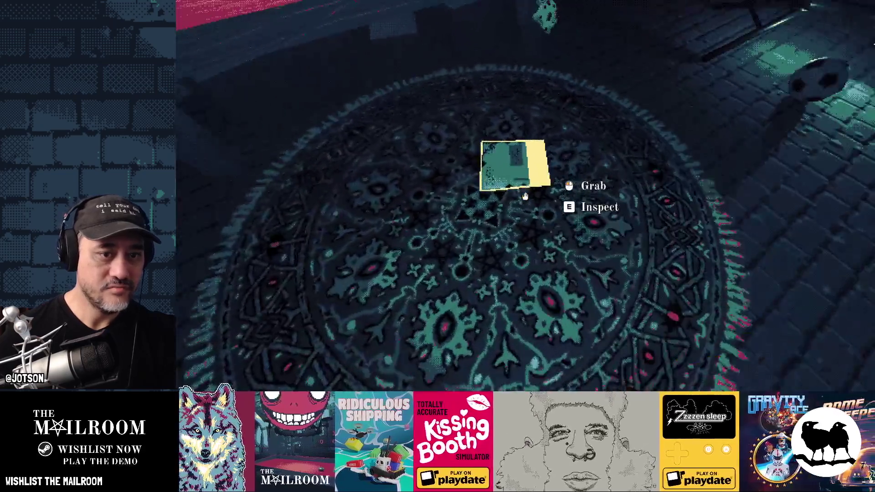
click(526, 196)
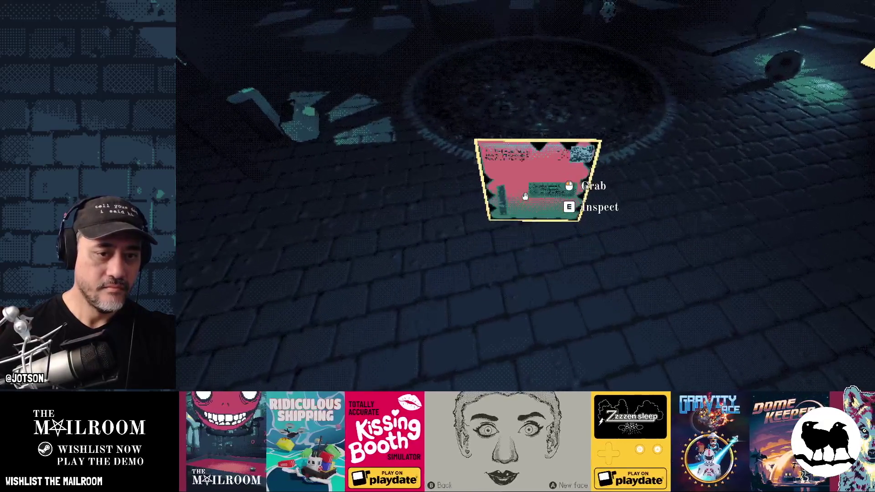
Step: Drop and pick up the note several times on the cobblestones and the rug
click(525, 196)
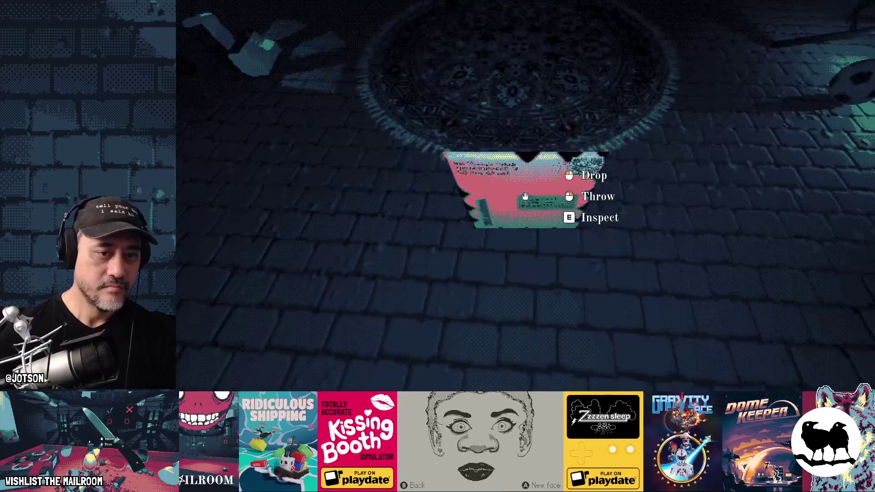
click(525, 196)
click(525, 196)
click(525, 196)
click(525, 196)
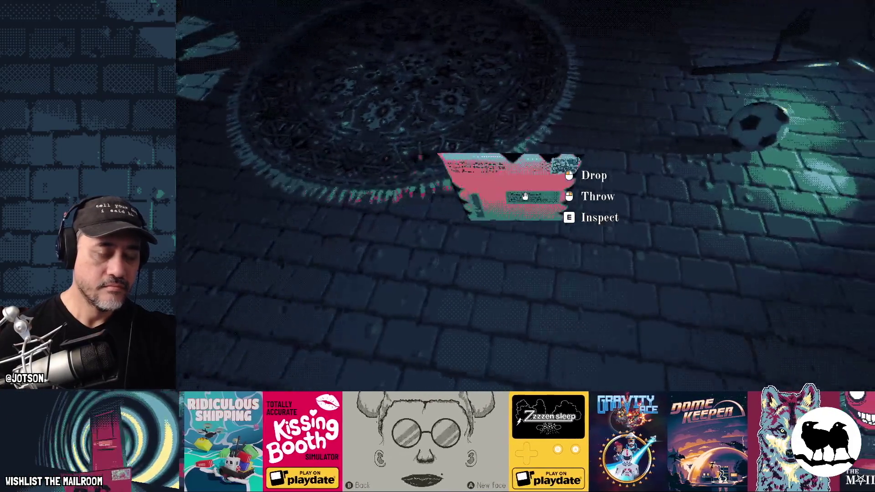
click(526, 196)
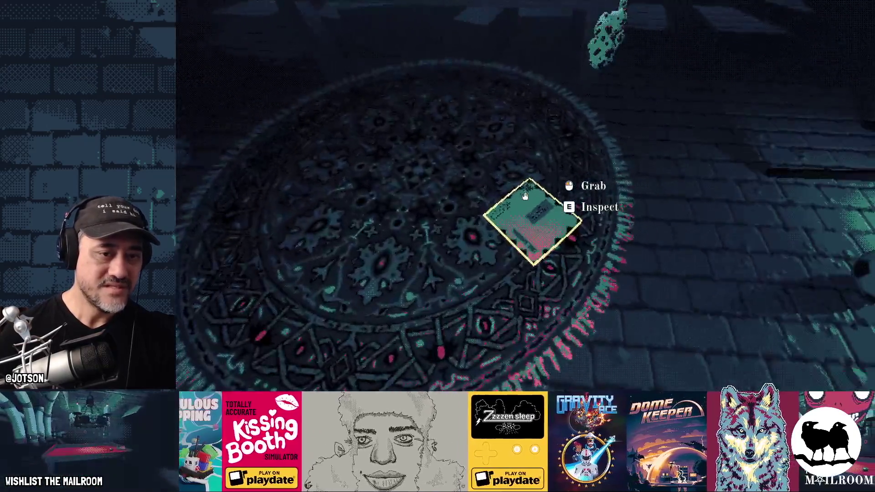
click(525, 196)
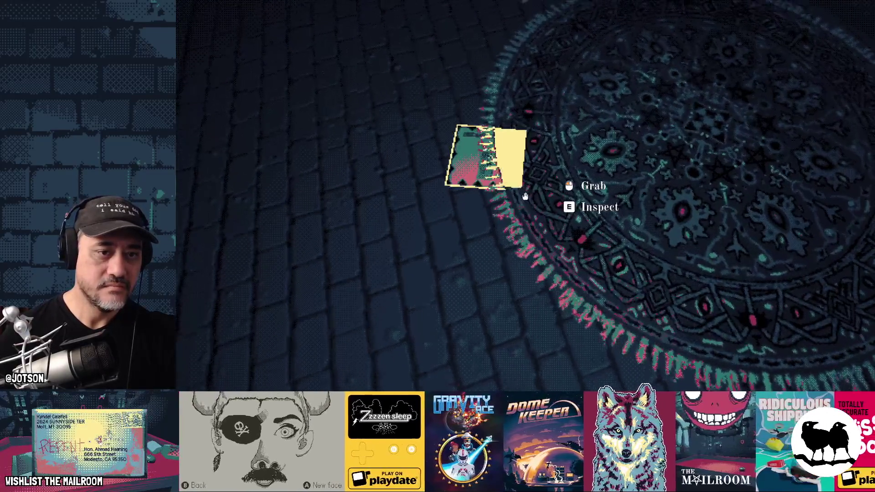
Step: Drop the note once more, pause, then stop and relaunch the project to its title menu
click(525, 196)
click(525, 196)
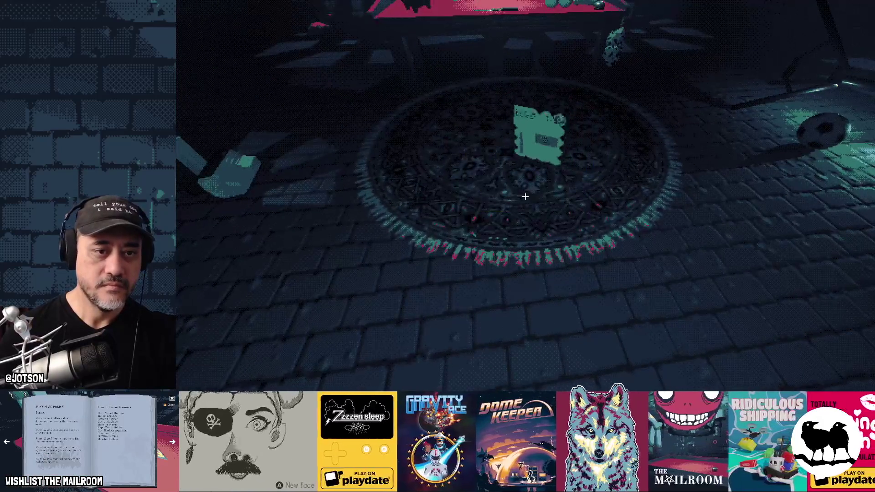
key(Escape)
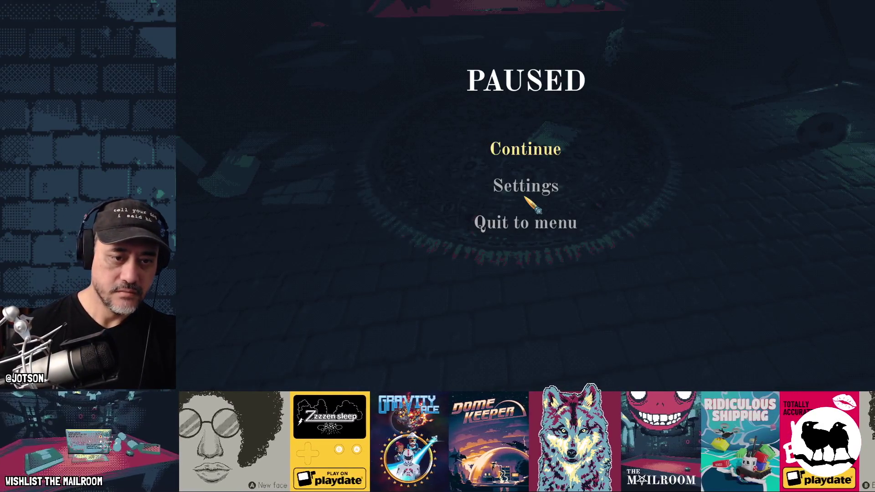
key(F8)
key(F5)
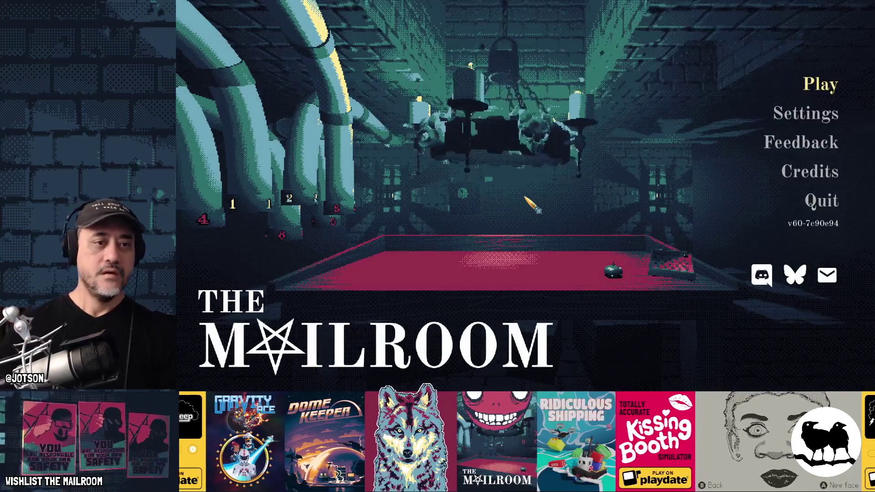
Step: Start play from the main menu, drop the yellow card onto the rug, and return to the editor
key(Return)
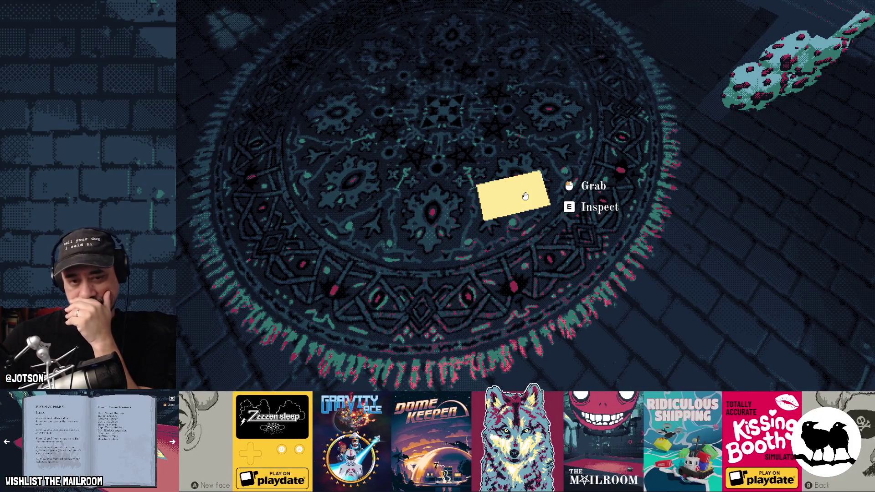
click(525, 196)
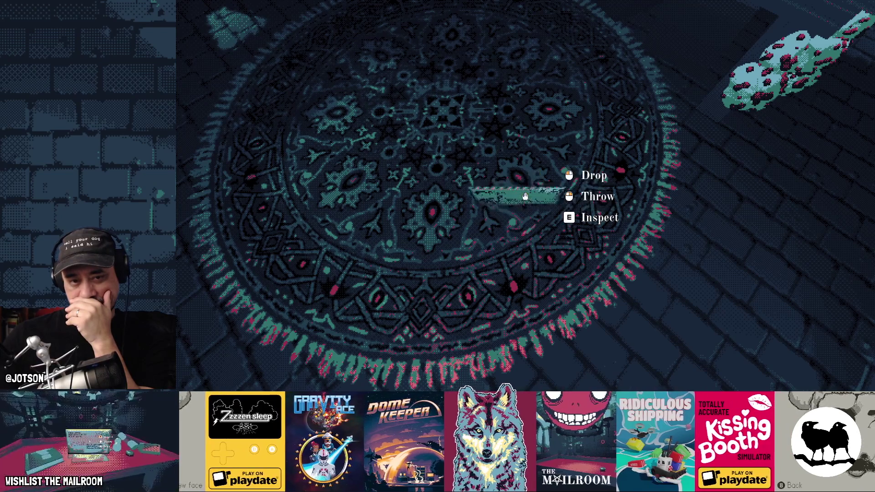
click(525, 196)
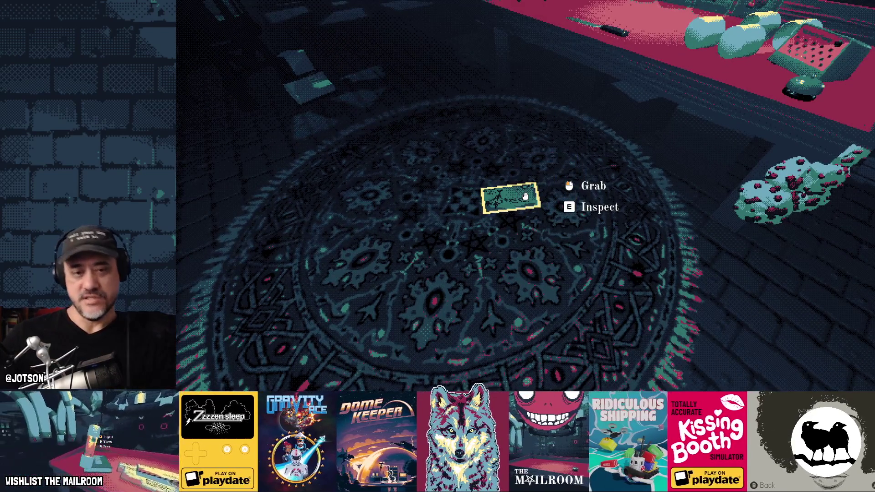
key(alt+Tab)
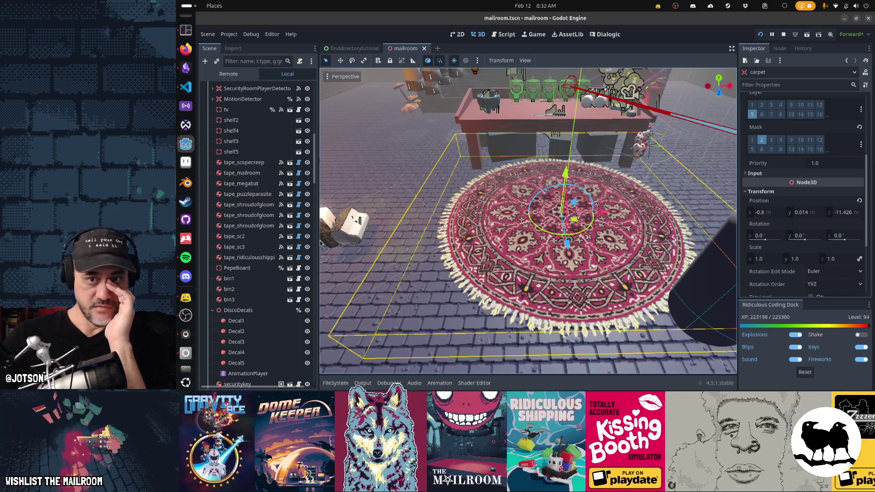
Step: Clear the carpet's Interactables collision Mask bit 2 and open carpet.tscn in its own tab
scroll(279, 316, down, 10)
scroll(279, 316, up, 10)
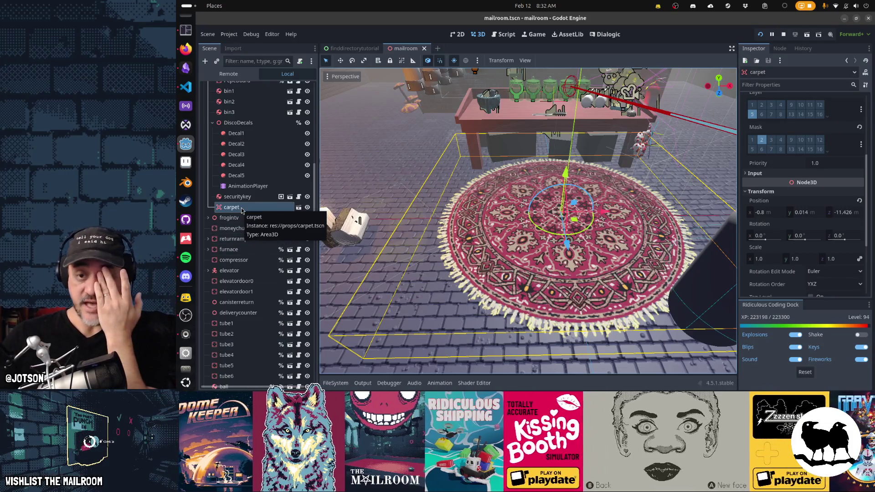
click(764, 142)
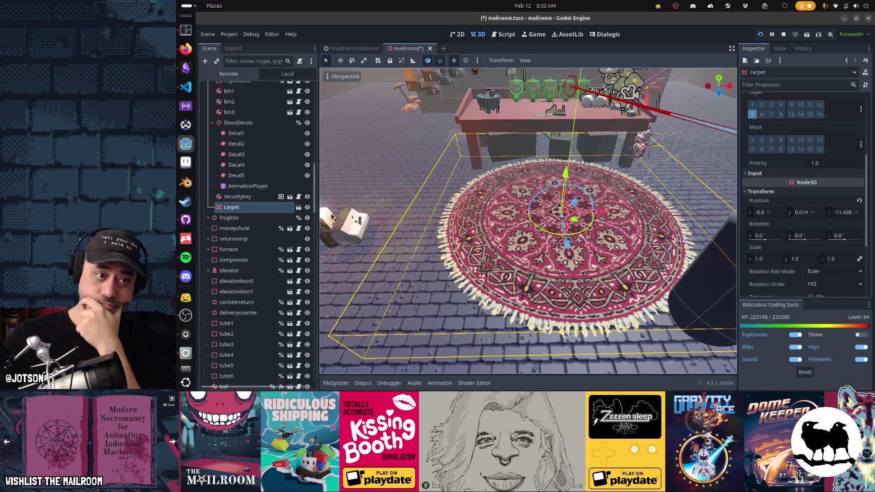
click(298, 207)
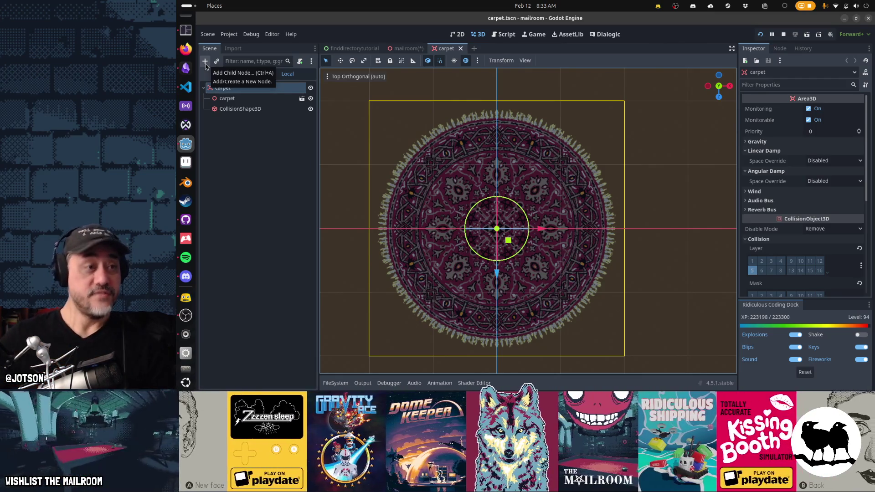
Step: Open the Create New Node dialog to add a child to the carpet scene
click(206, 64)
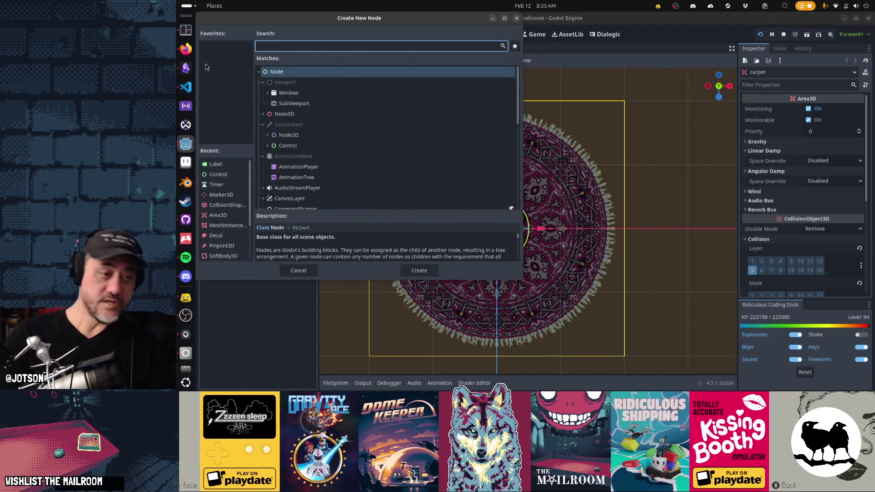
Step: Create a StaticBody3D node, then a CollisionShape3D child beneath it, via the node search
text(staticbody)
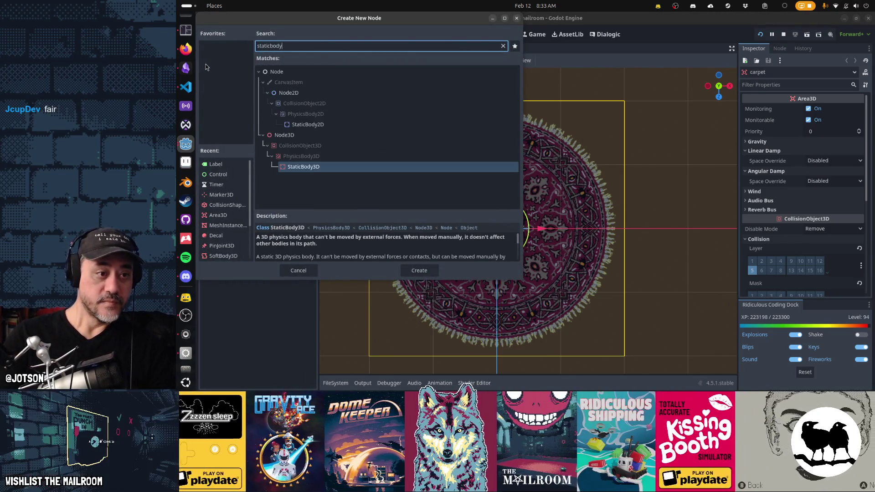
key(Return)
key(ctrl+a)
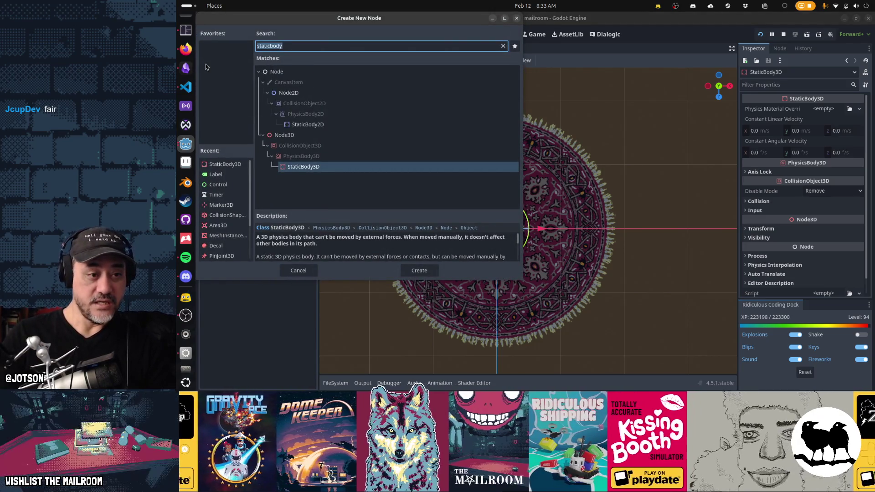
text(collisionshape)
key(Return)
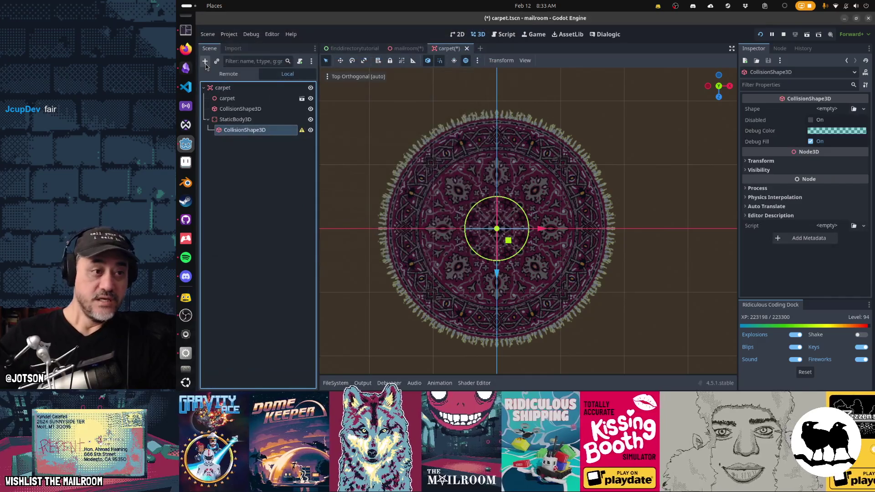
Step: Give the CollisionShape3D a new CylinderShape3D and widen its radius to the carpet's edge
click(828, 110)
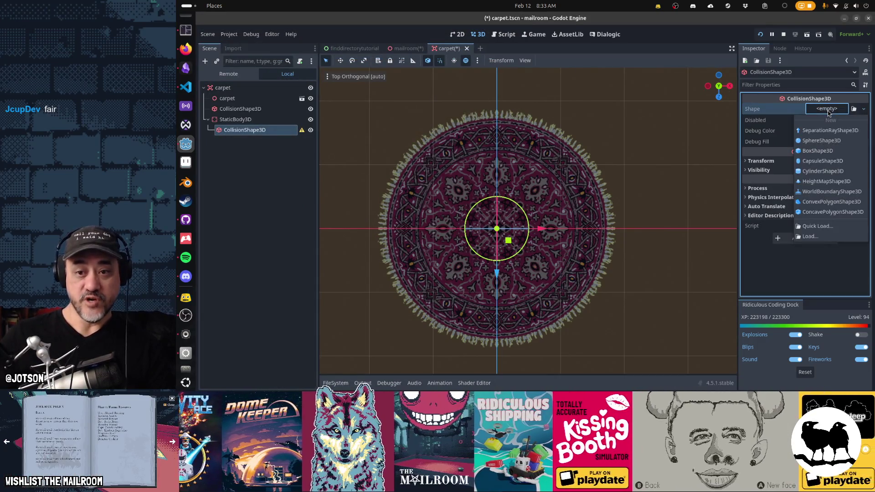
click(823, 171)
mouse_move(588, 292)
mouse_down()
mouse_move(606, 277)
mouse_move(615, 208)
mouse_move(594, 212)
mouse_up()
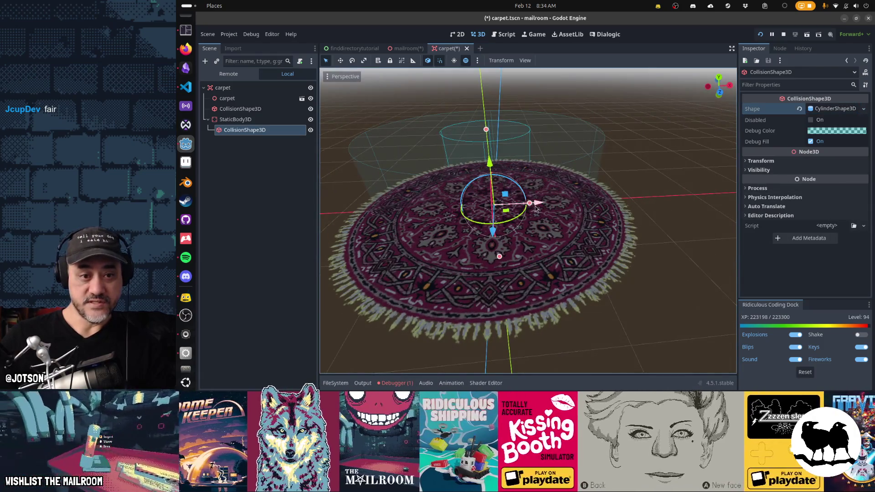
drag(536, 205, 621, 222)
Step: Shorten the cylinder's height to about 1.02, checking it from front and top views
key(KP_7)
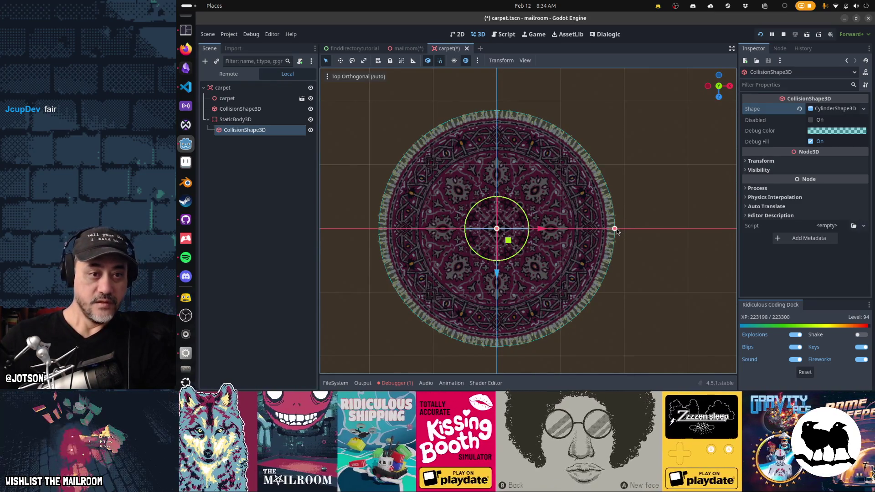
mouse_move(521, 304)
mouse_down()
mouse_move(525, 172)
mouse_move(505, 174)
mouse_move(504, 198)
mouse_up()
key(KP_1)
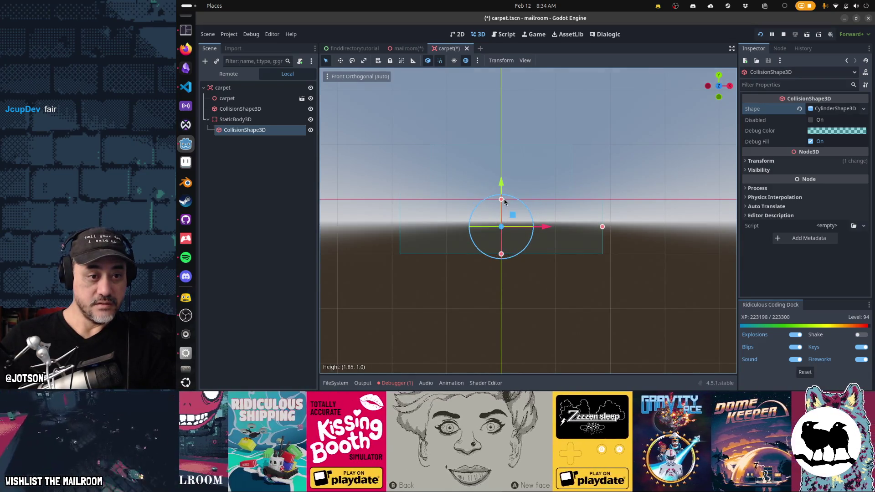
mouse_move(453, 225)
mouse_down()
mouse_move(513, 223)
mouse_move(459, 222)
mouse_move(468, 226)
mouse_move(481, 181)
mouse_up()
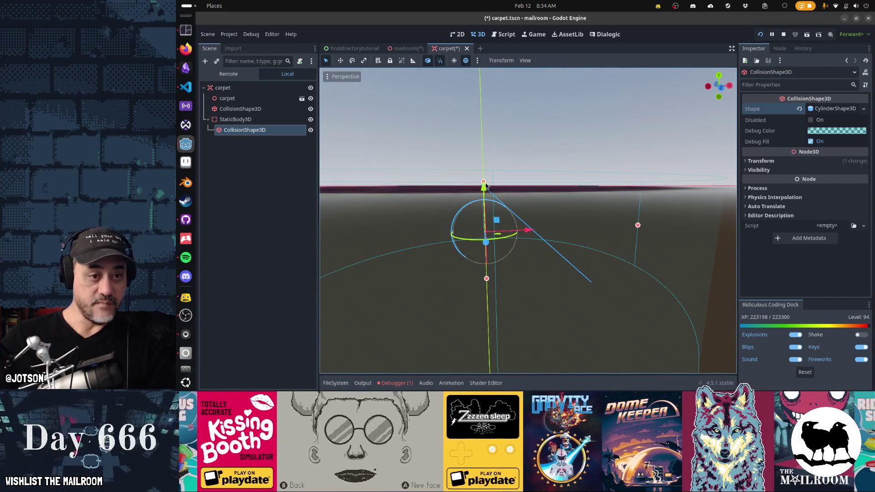
key(KP_1)
scroll(485, 185, up, 1)
scroll(484, 182, up, 4)
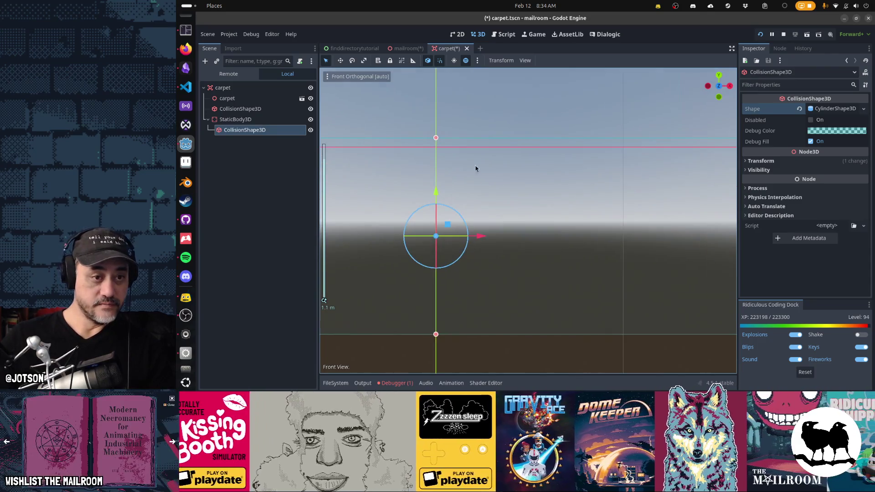
drag(436, 142, 443, 147)
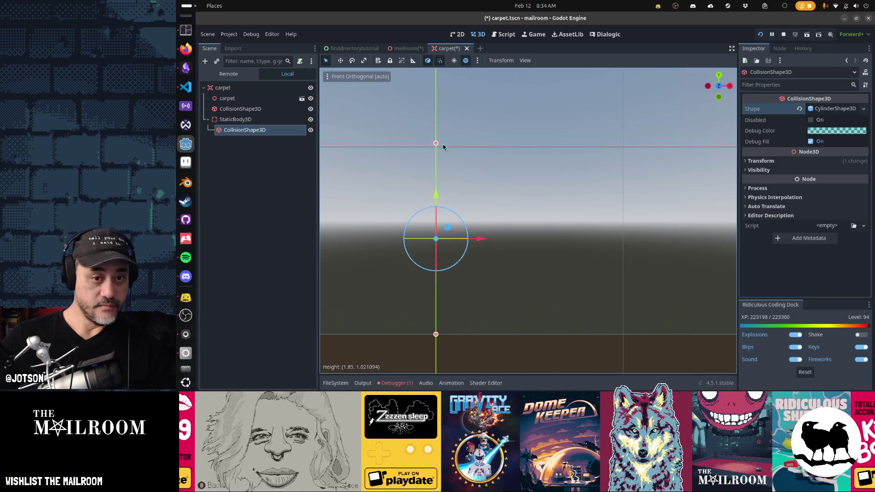
mouse_move(399, 181)
mouse_down()
mouse_move(465, 217)
mouse_move(570, 315)
mouse_move(554, 307)
mouse_move(540, 260)
mouse_up()
scroll(540, 261, down, 3)
drag(634, 252, 442, 234)
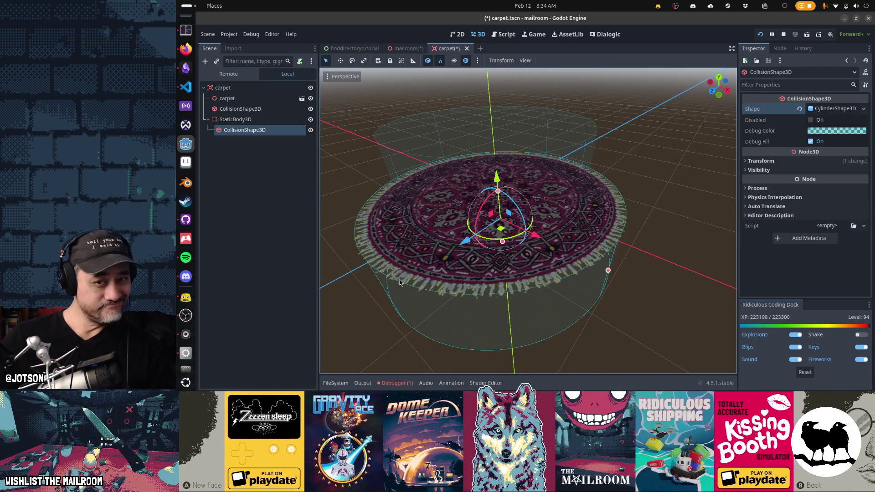
click(269, 119)
click(757, 202)
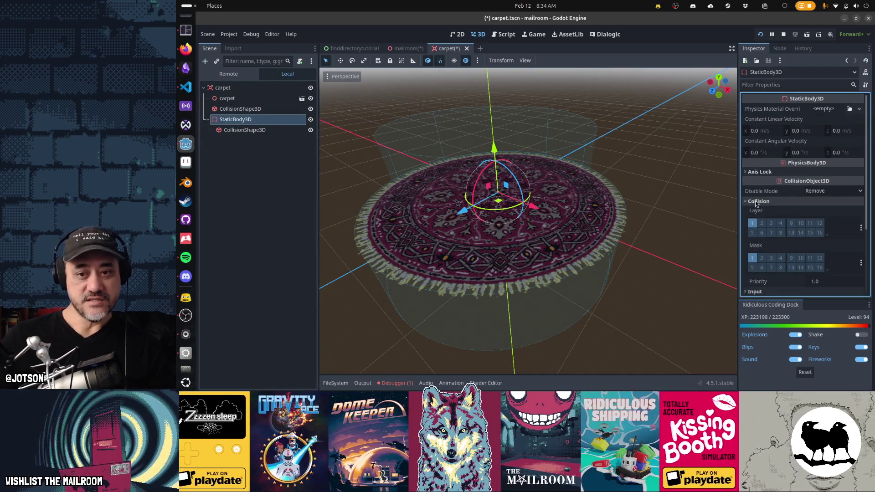
click(762, 223)
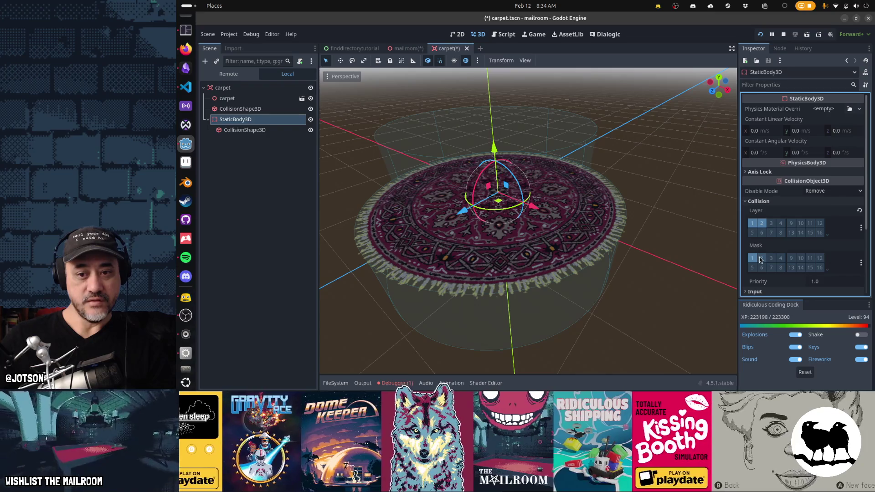
click(762, 258)
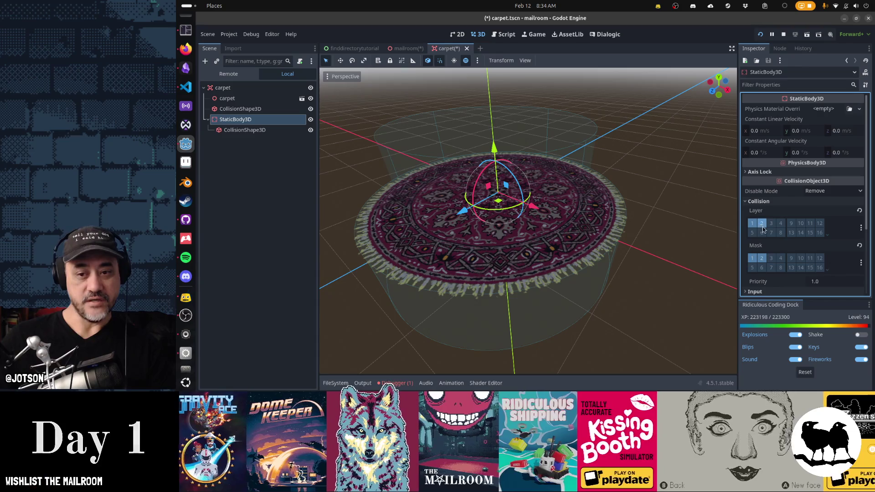
click(791, 232)
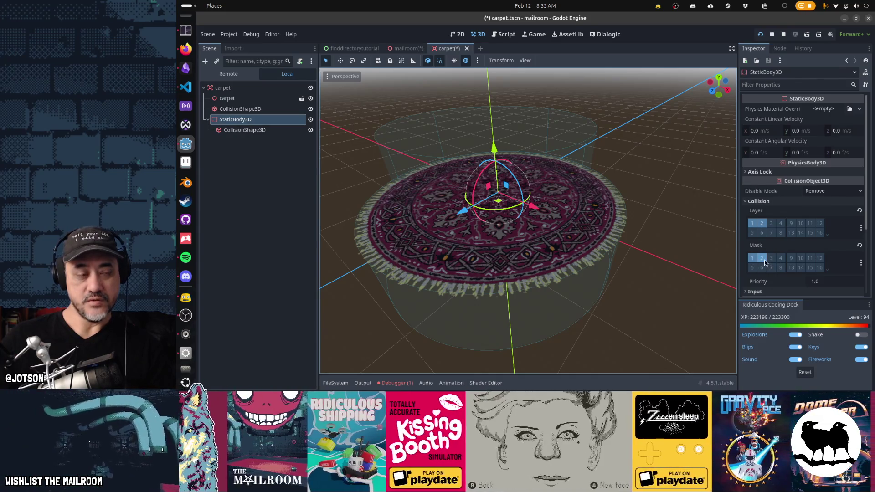
key(ctrl+s)
click(767, 224)
key(ctrl+s)
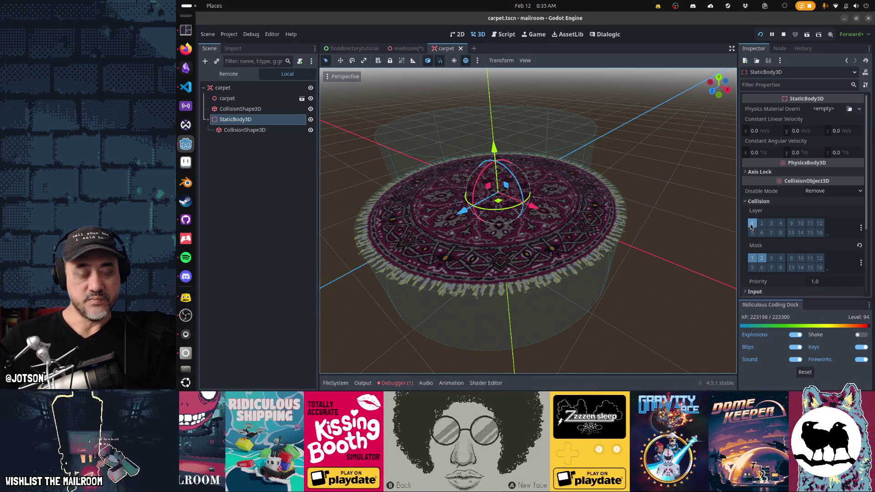
click(762, 258)
click(752, 258)
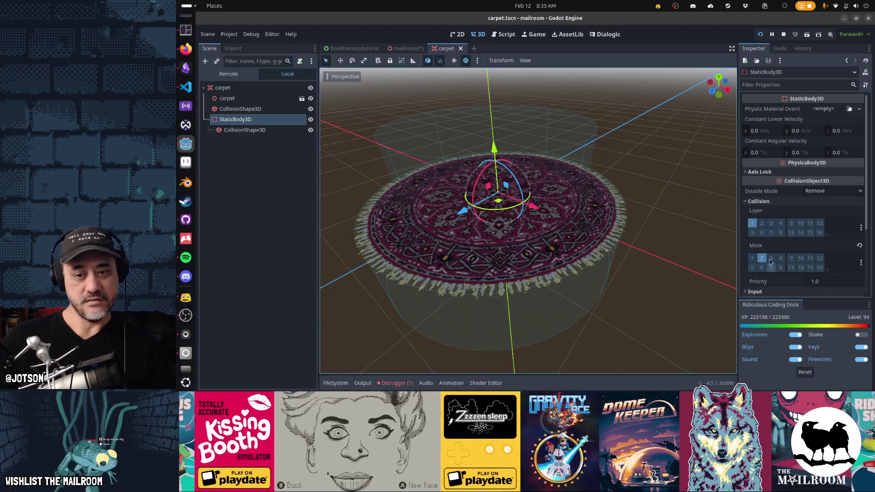
drag(491, 253, 552, 262)
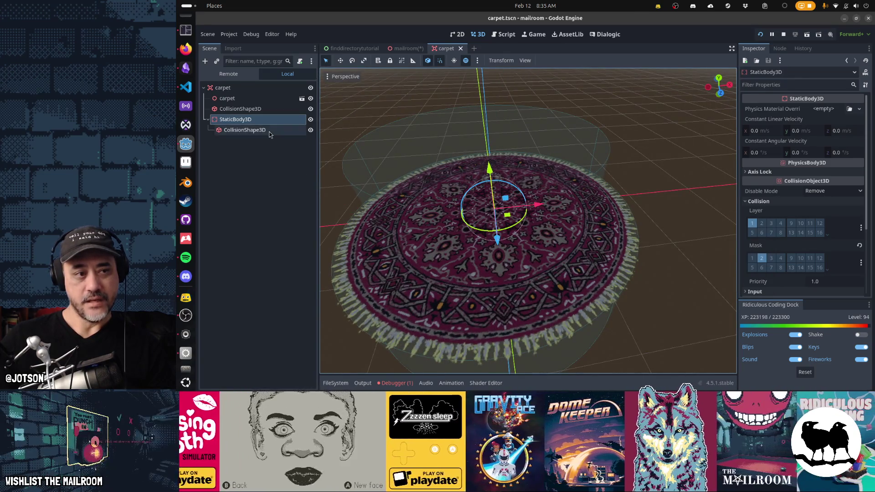
Step: Widen the upper CollisionShape3D cylinder to radius 1.85 in top view and save carpet.tscn
click(262, 111)
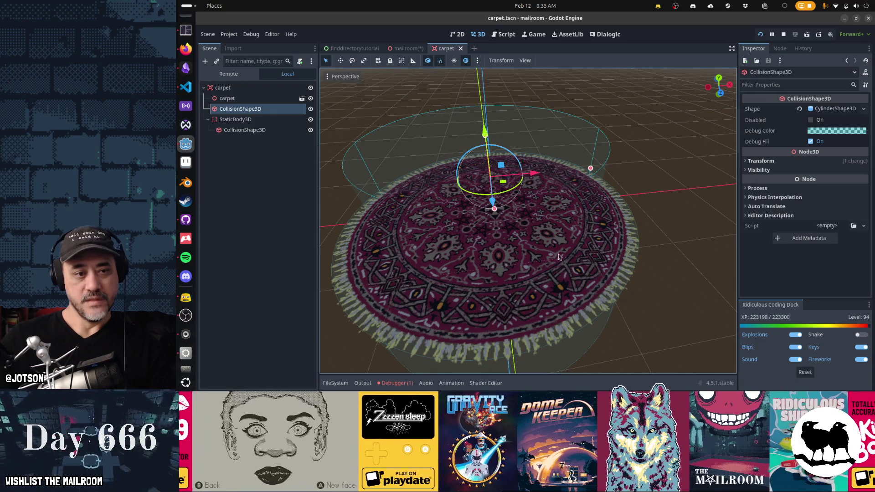
key(KP_7)
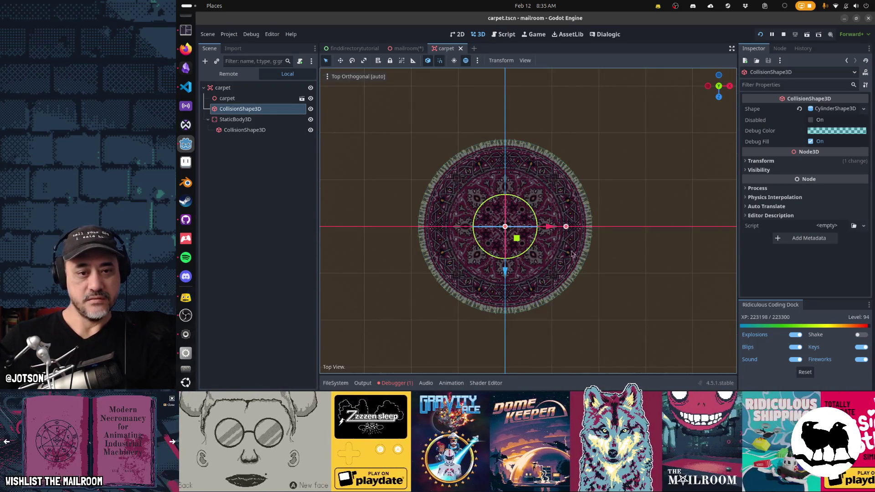
mouse_move(567, 231)
mouse_down()
mouse_move(593, 237)
mouse_move(576, 250)
mouse_move(565, 170)
mouse_move(527, 198)
mouse_move(511, 187)
mouse_up()
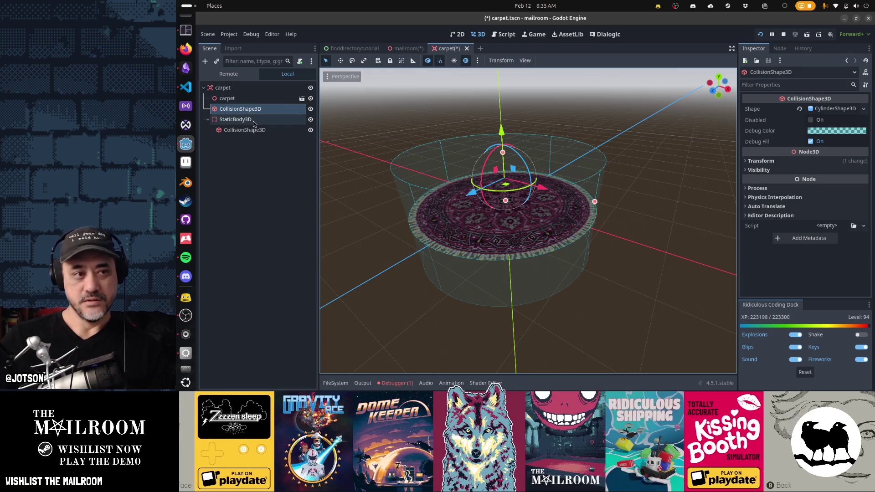
key(ctrl+s)
drag(547, 192, 558, 212)
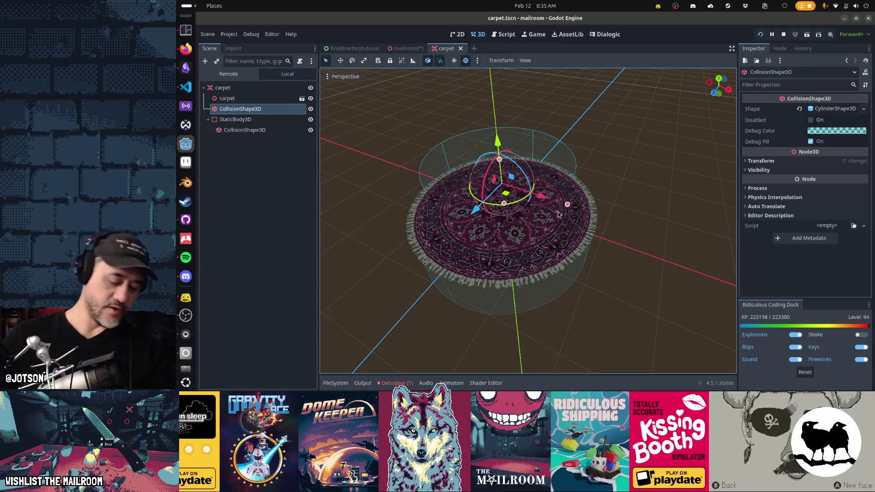
key(KP_7)
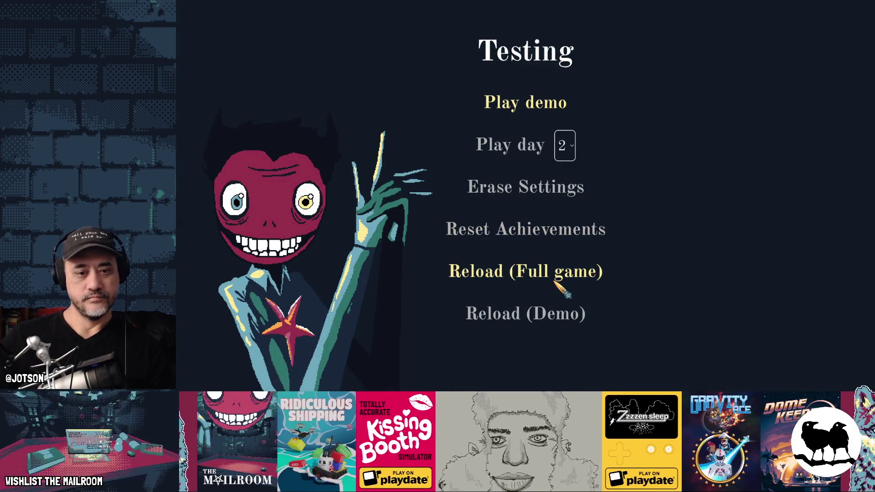
Step: Reload the full game, dismiss the tutorial, and drop a letter from the table onto the floor
click(554, 282)
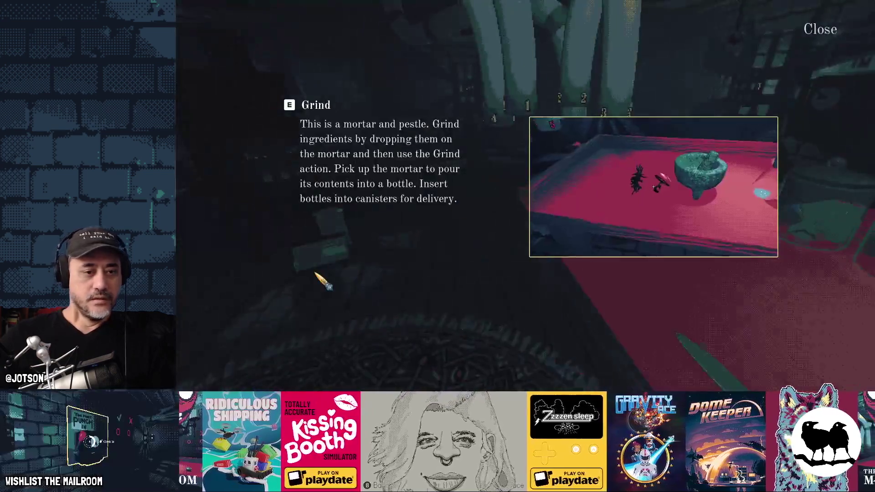
click(319, 278)
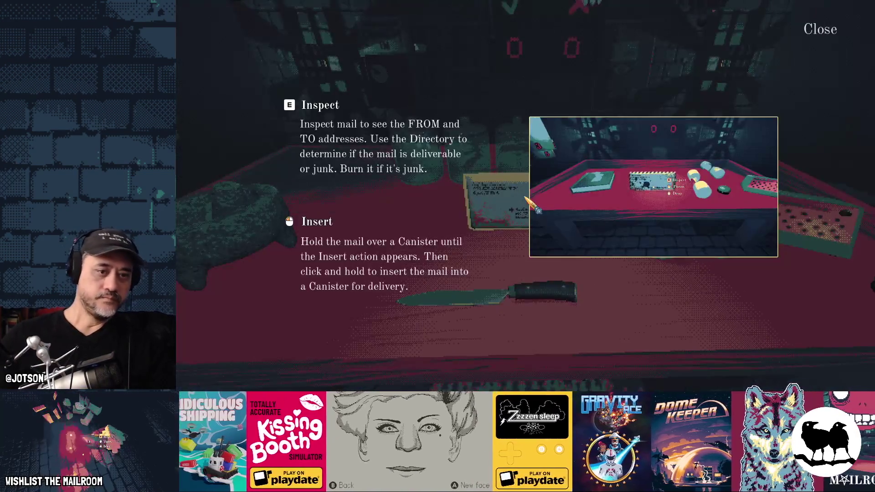
click(533, 205)
click(537, 191)
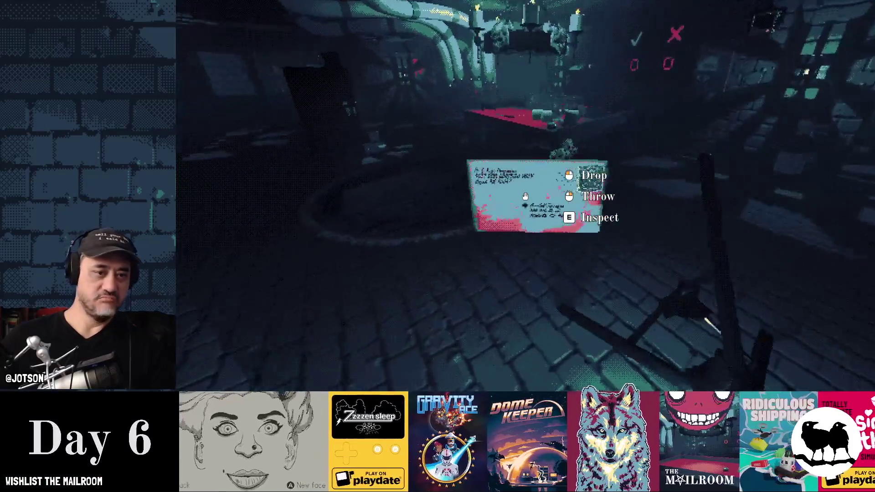
click(525, 196)
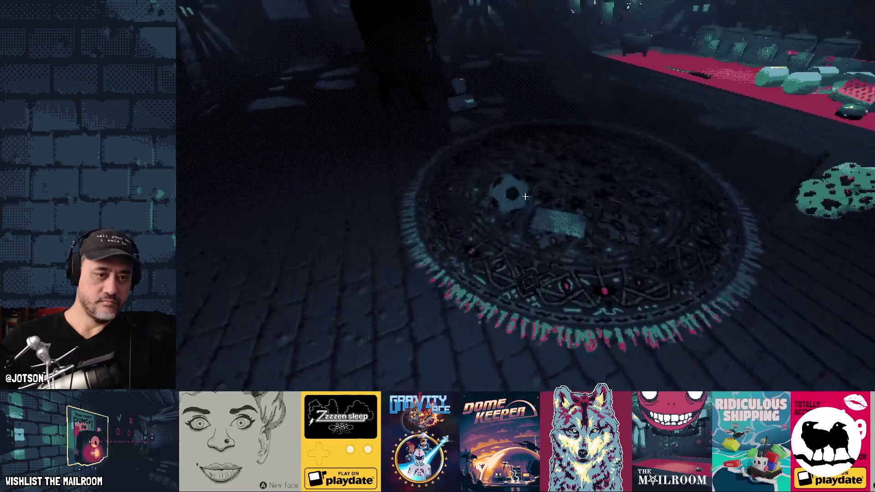
Step: Pick up the soccer ball and drop it back onto the rug
click(525, 196)
click(525, 196)
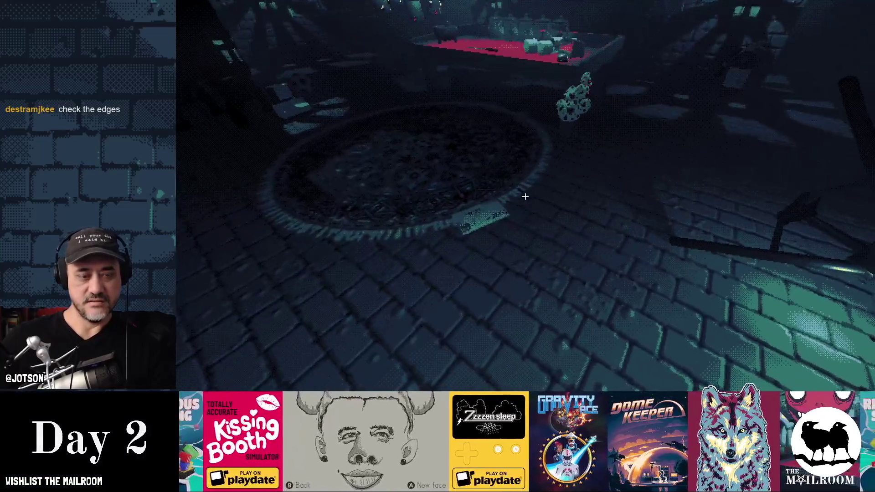
mouse_move(525, 196)
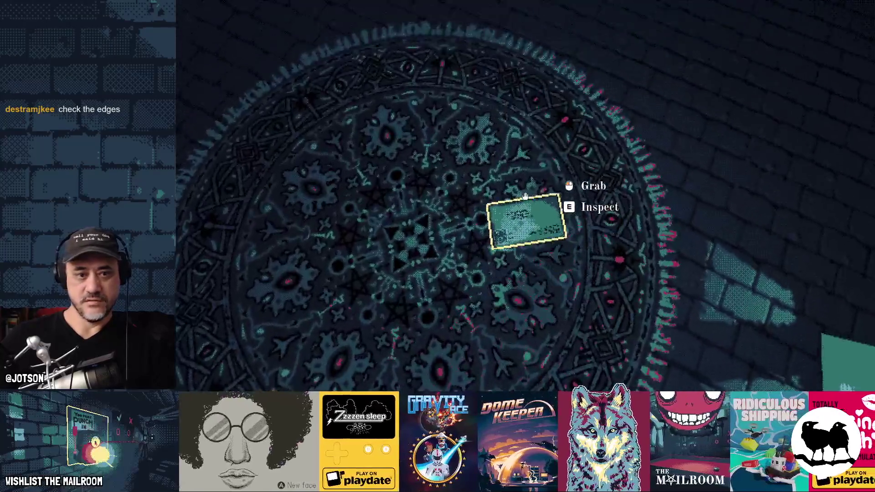
Step: Drag the letter to the rug's edge, walk back and forth across the rug, then pause
drag(525, 196, 525, 196)
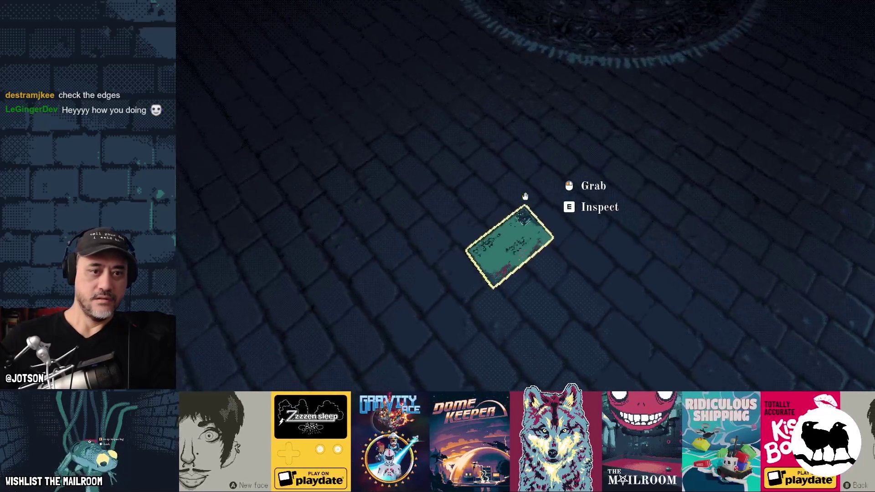
drag(525, 196, 525, 196)
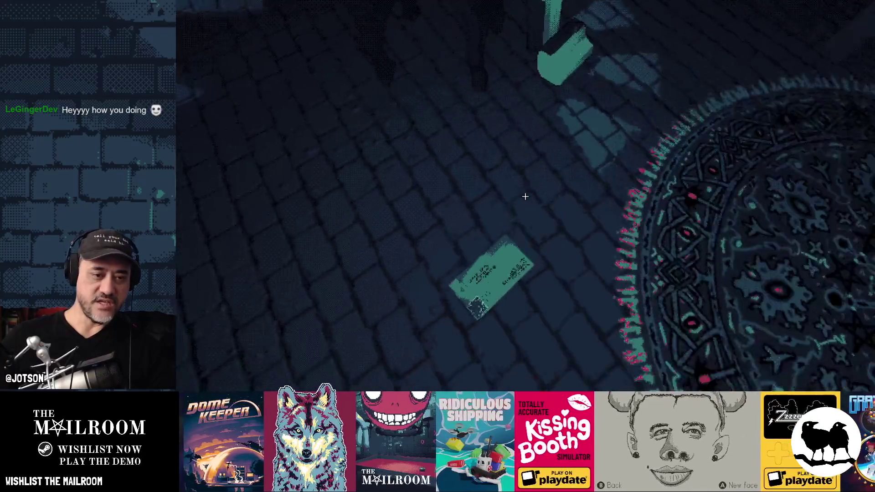
key(w)
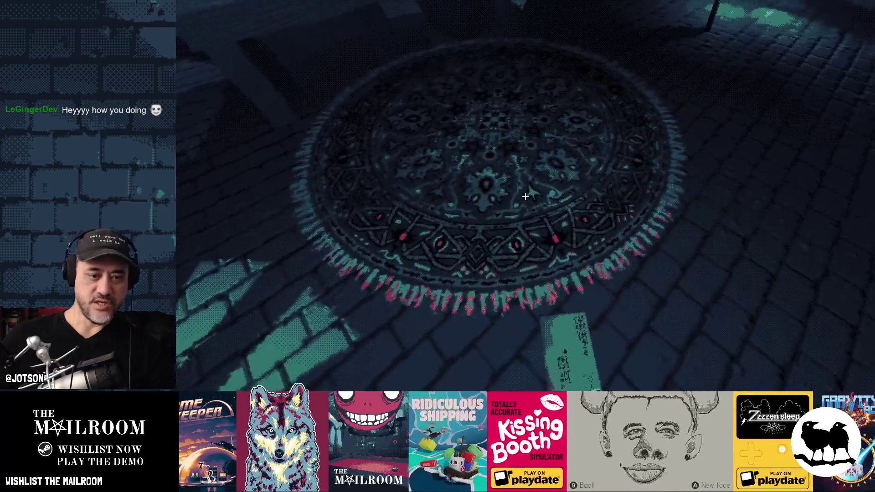
mouse_move(526, 197)
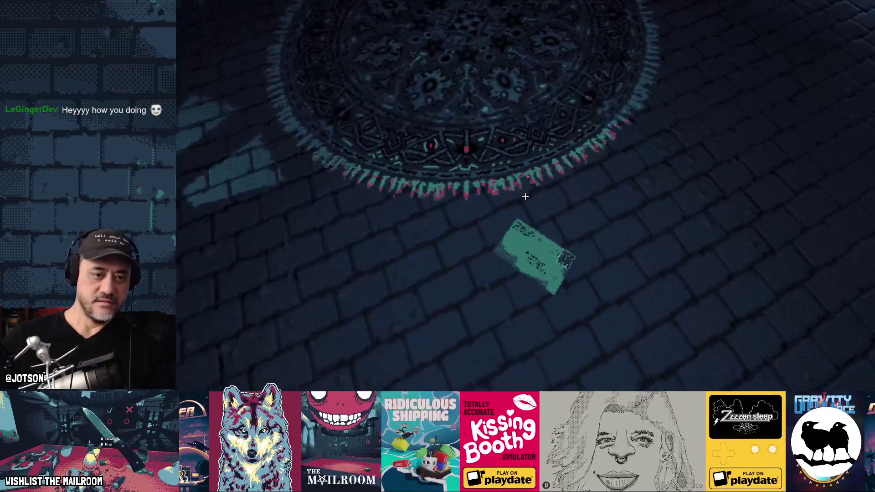
key(w)
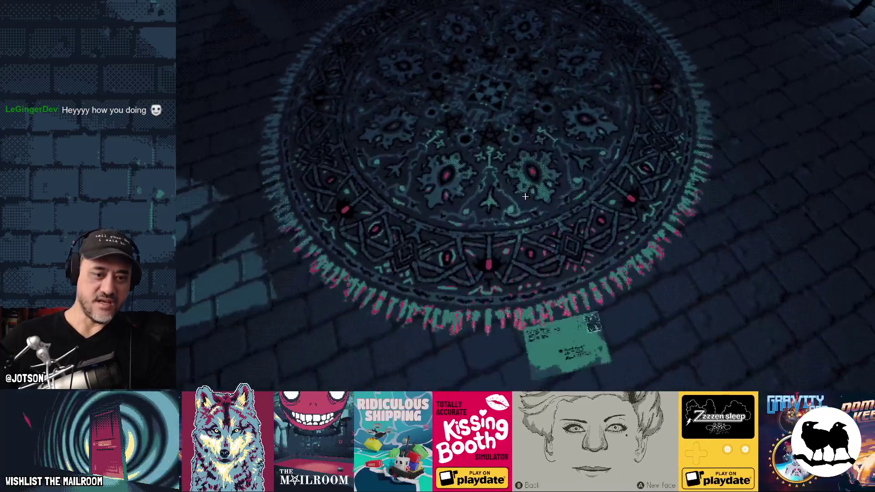
key(s)
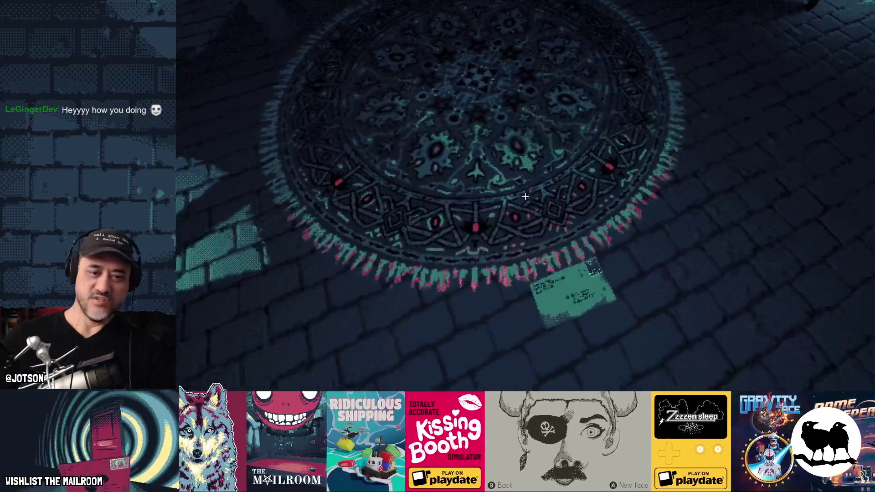
key(s)
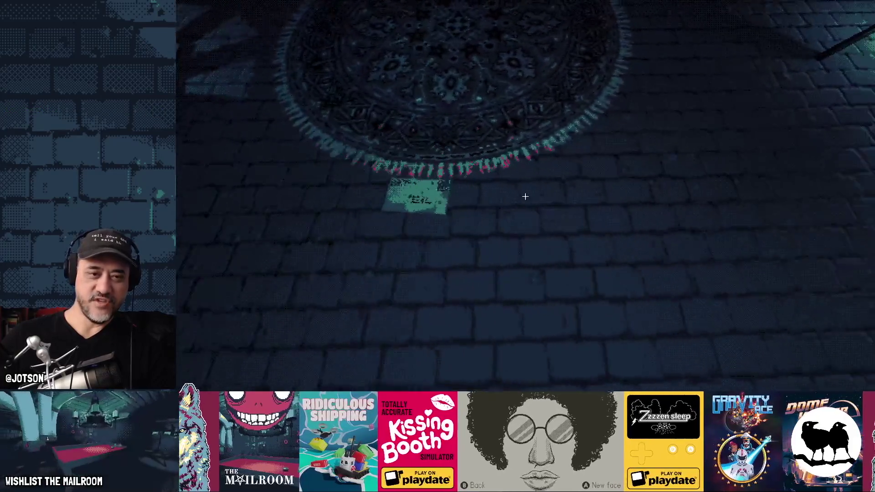
key(w)
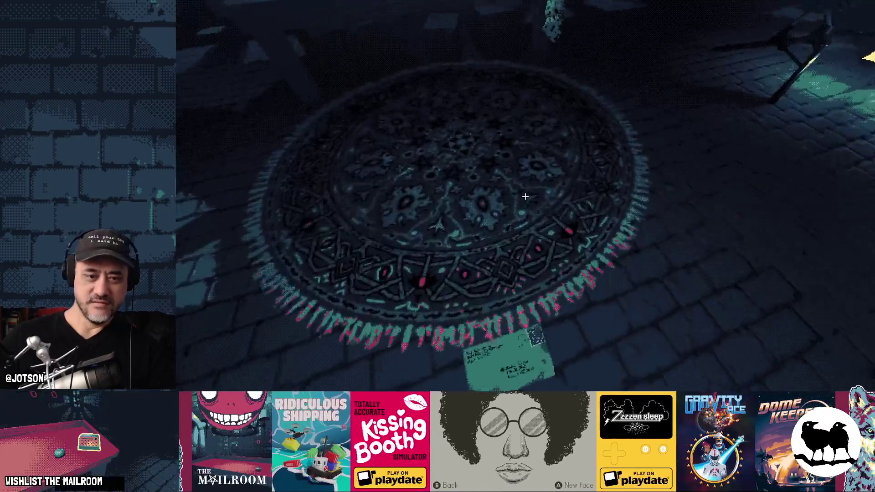
key(w)
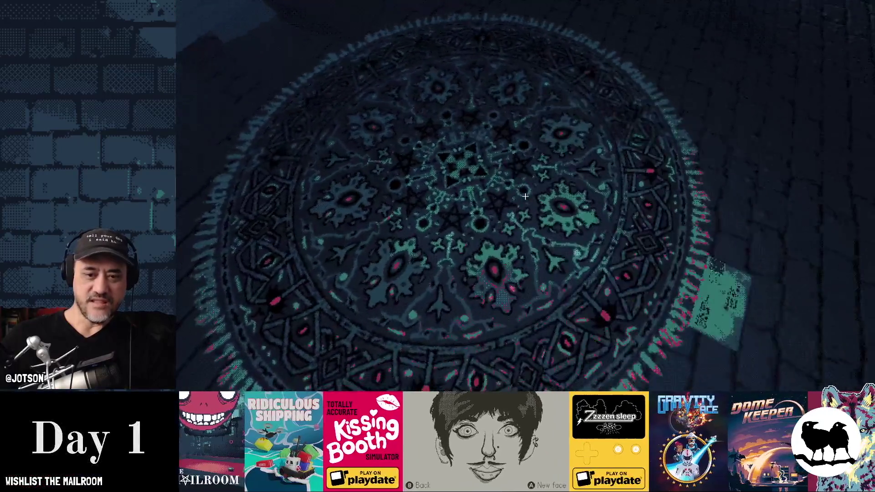
key(w)
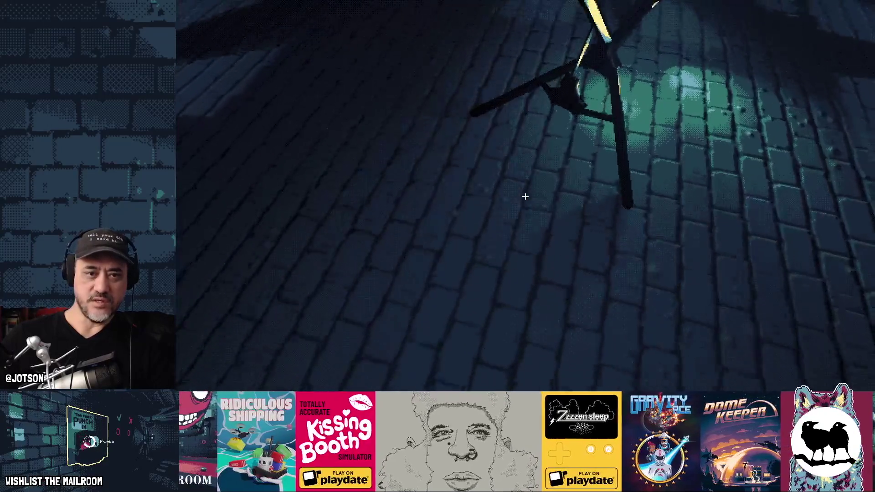
key(Escape)
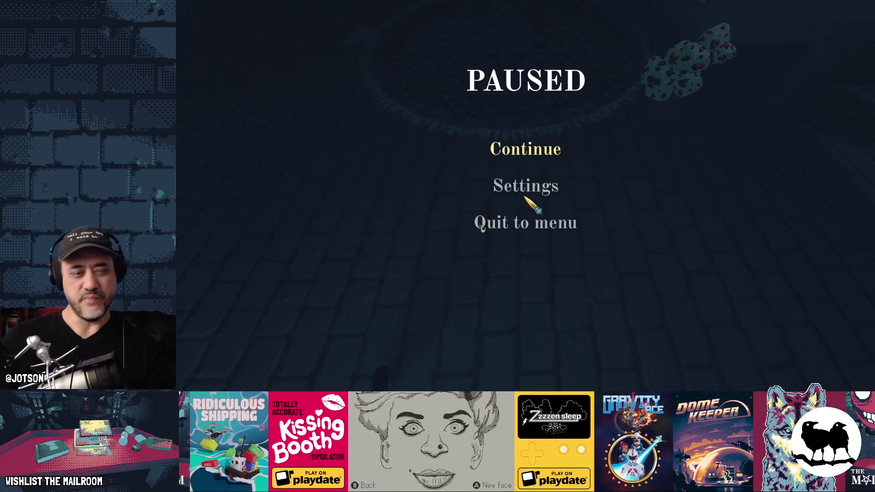
Step: In the Godot editor, quick-open player.tscn by searching 'player', then switch back to the game
key(super)
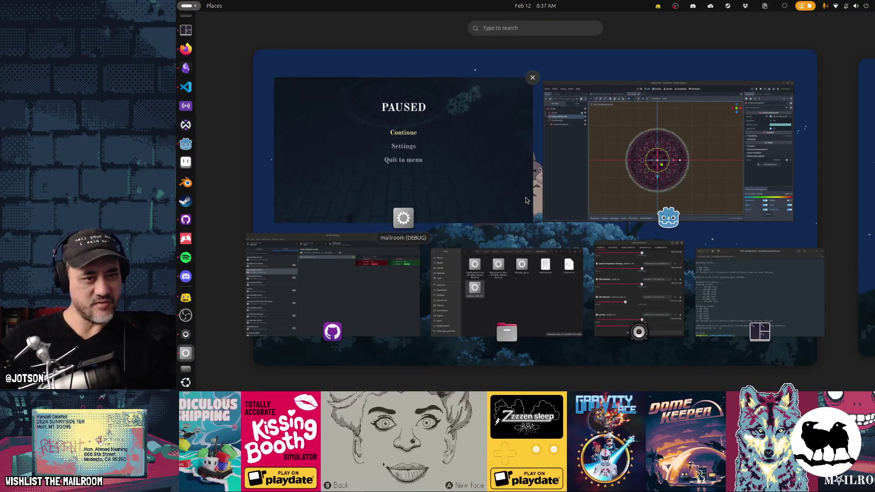
click(547, 209)
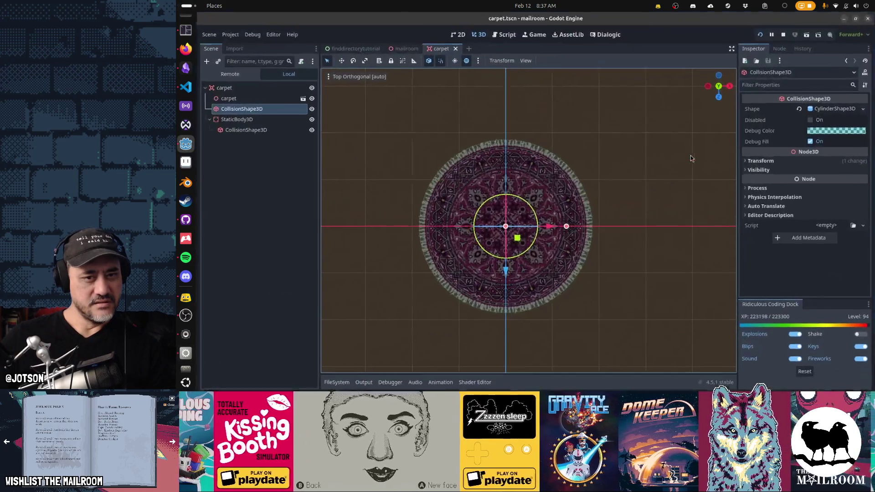
key(alt+shift+o)
text(player)
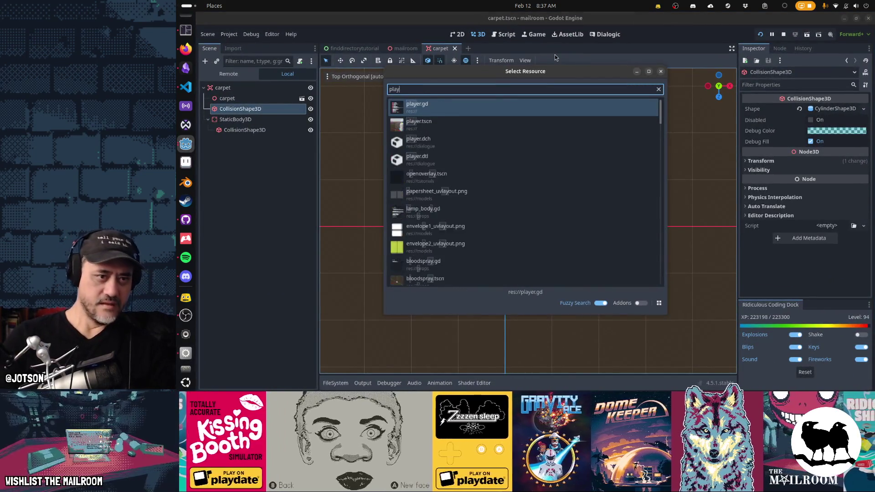
key(Down)
key(Return)
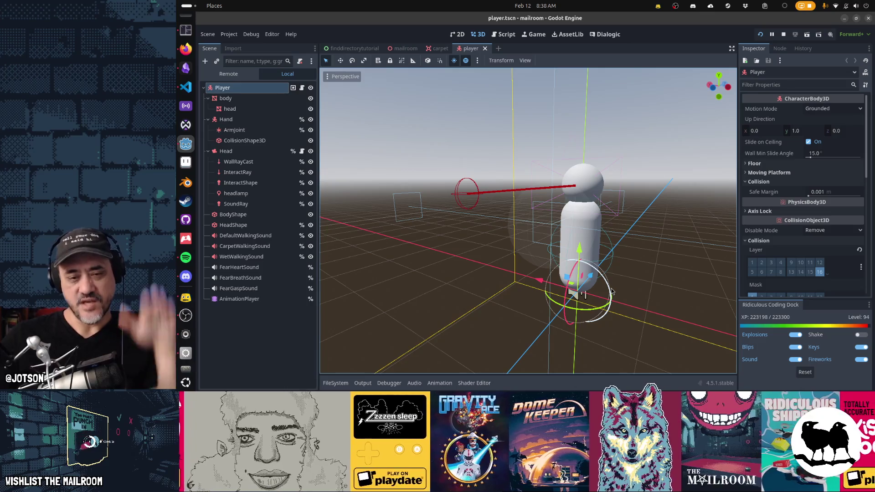
key(alt+Tab)
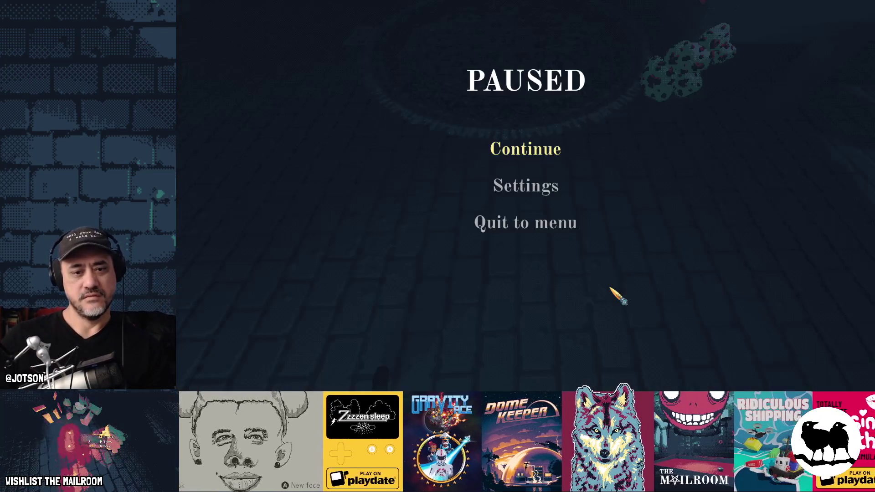
Step: Resume the game, pick up the note and drop it back onto the rug
click(538, 143)
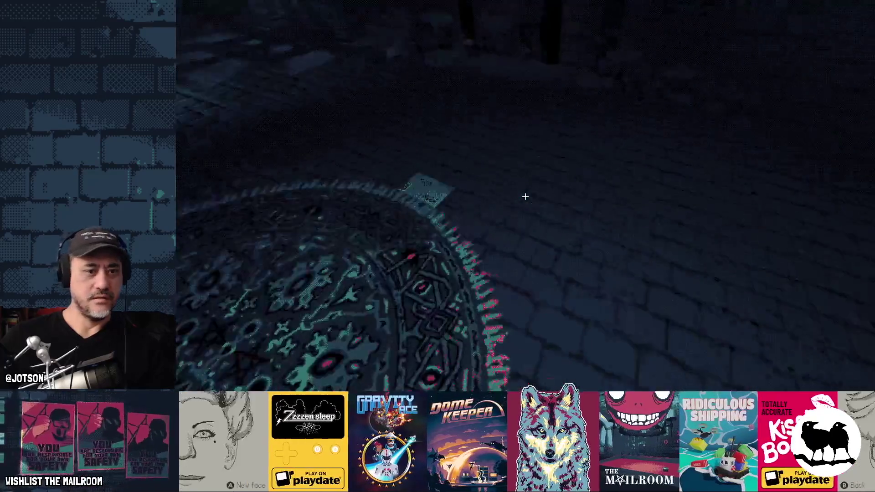
key(w)
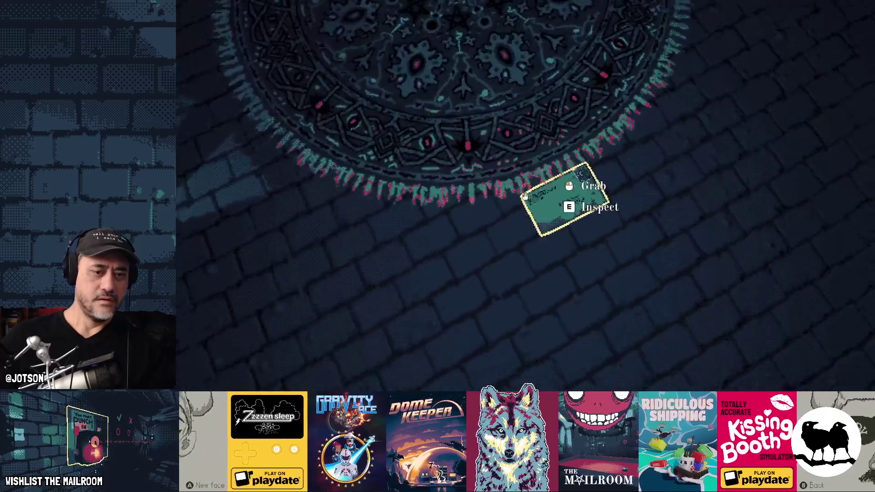
click(525, 196)
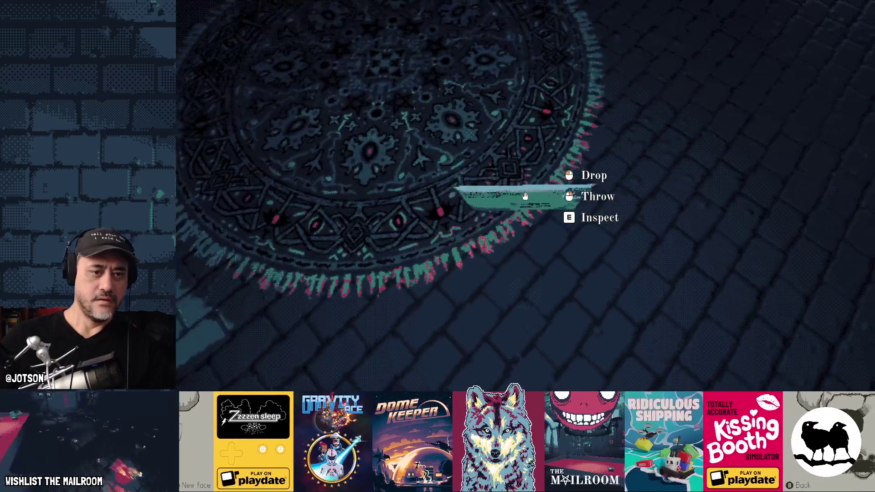
click(525, 196)
key(w)
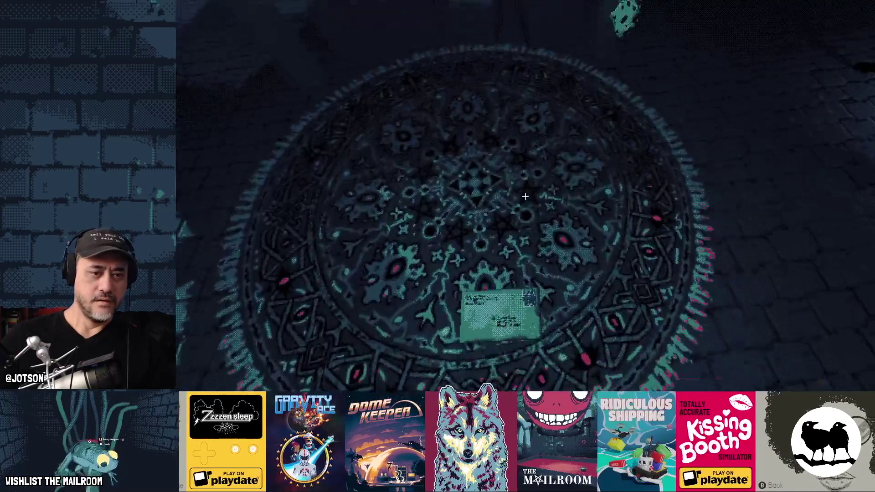
key(w)
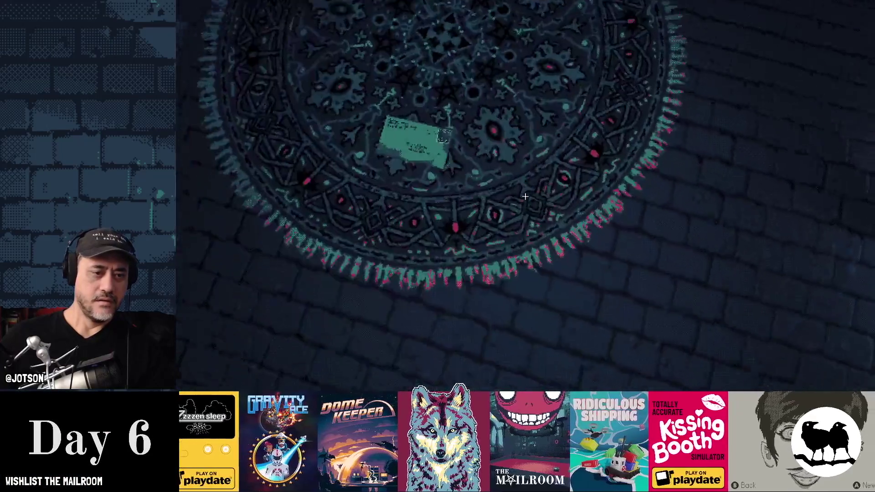
mouse_move(525, 196)
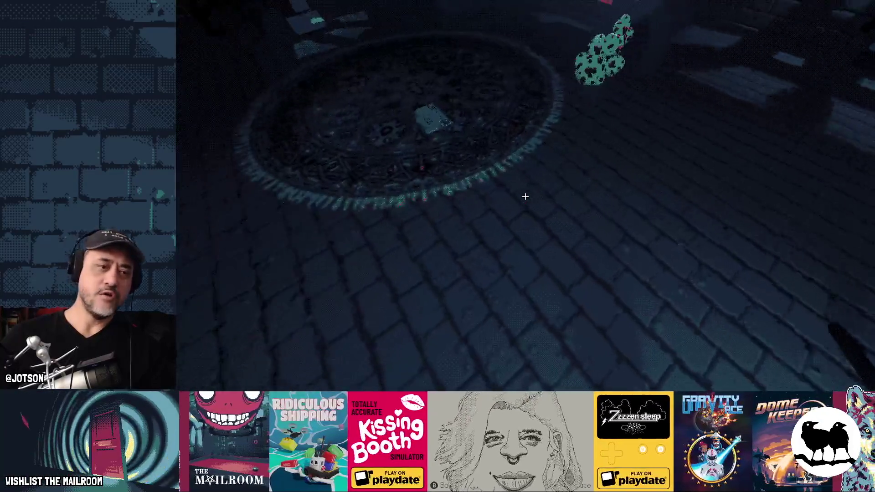
Step: Walk toward and away from the rug to inspect the resting note, then grab it again
key(w)
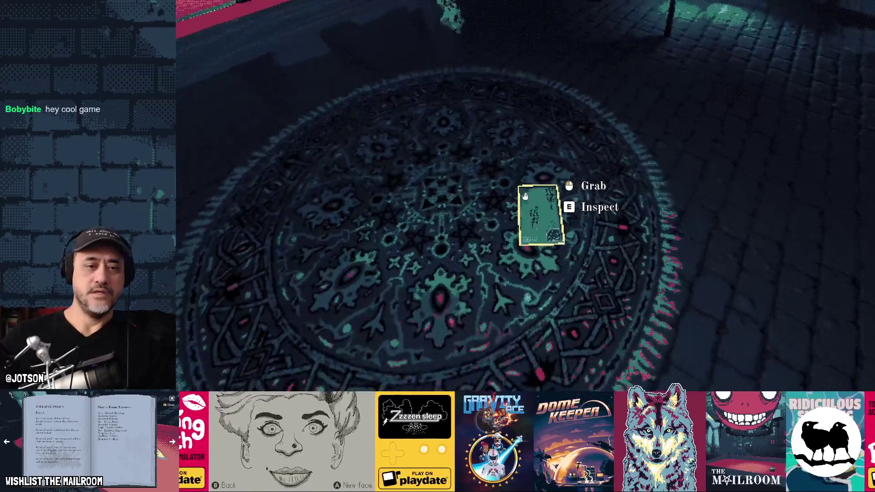
key(s)
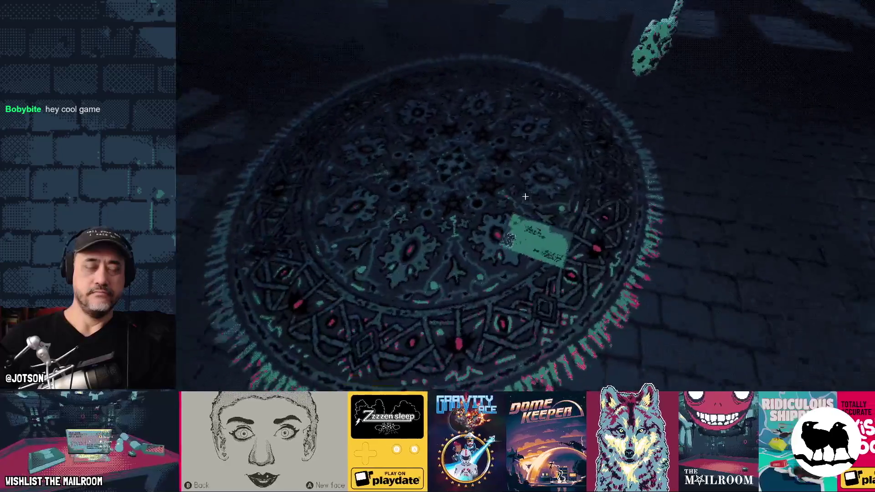
key(w)
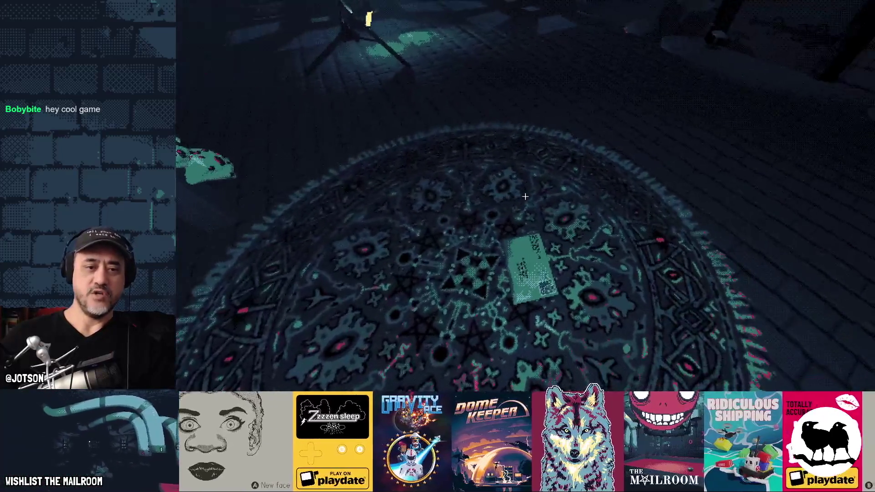
key(s)
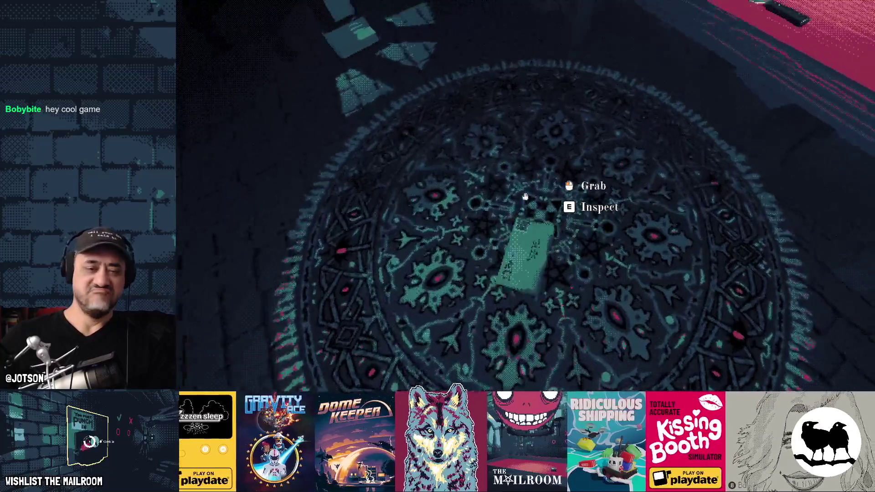
key(s)
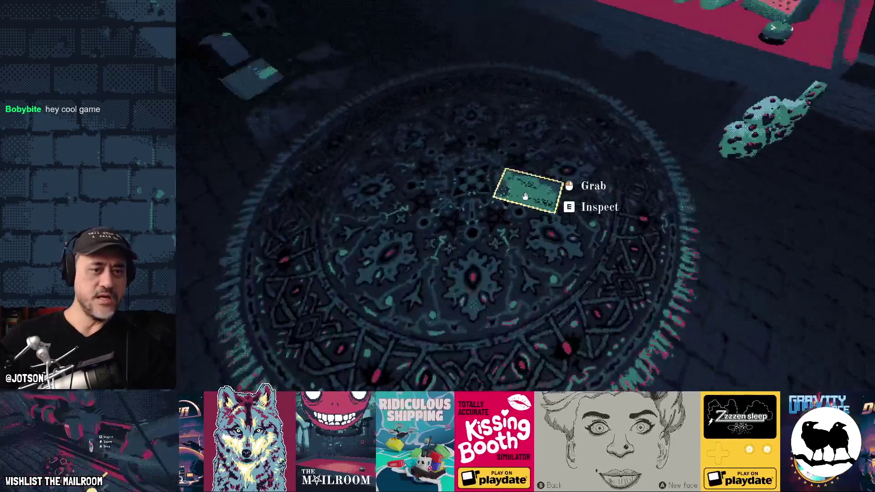
key(w)
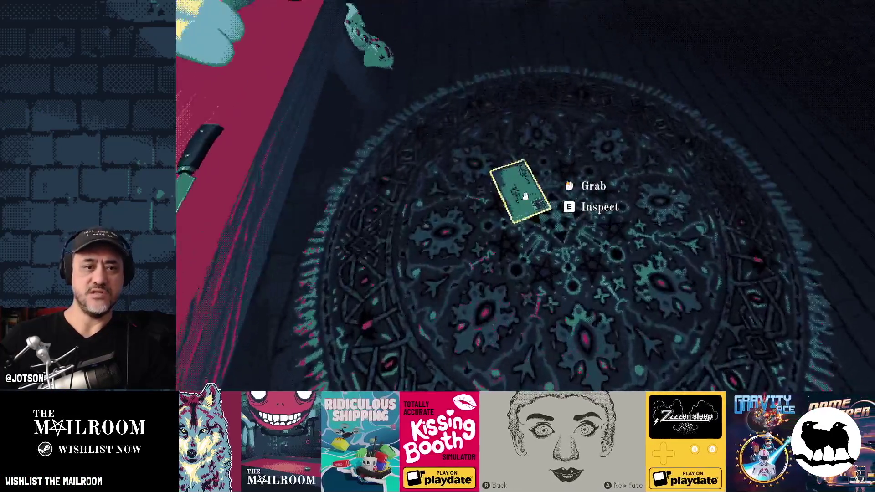
key(s)
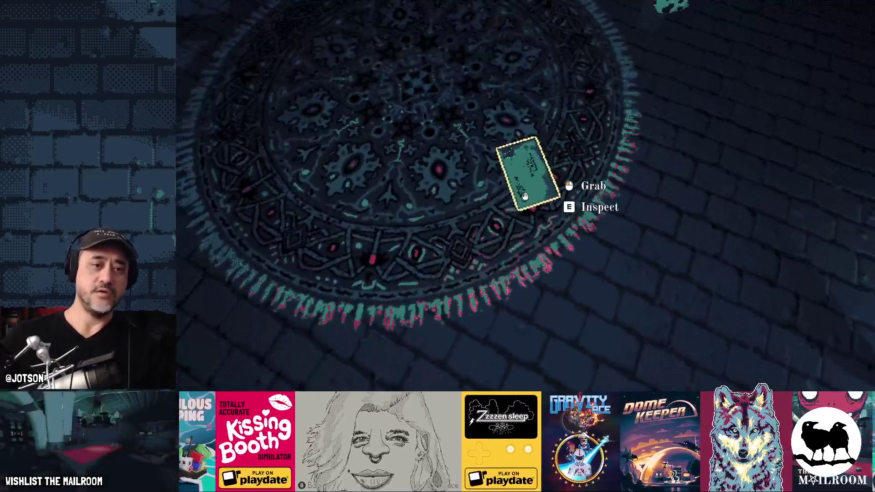
click(525, 197)
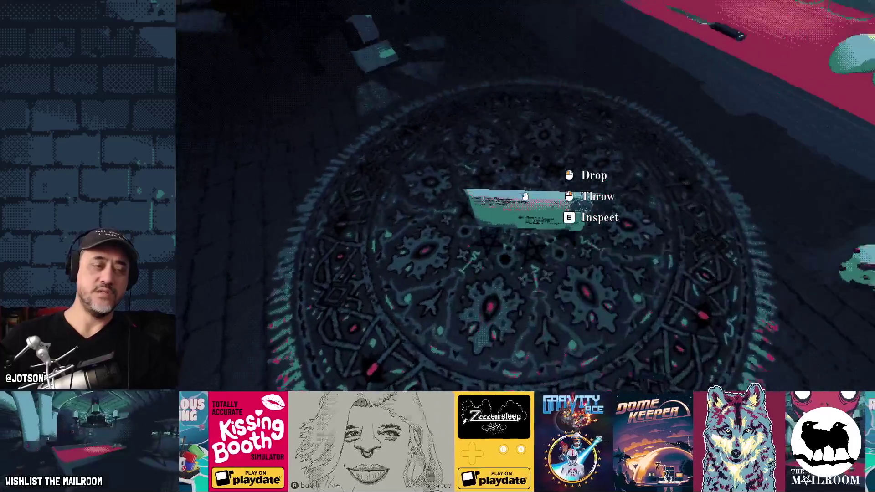
Step: Drop the note on the rug, pick it up, then place it on the table and retrieve it
click(526, 197)
click(525, 197)
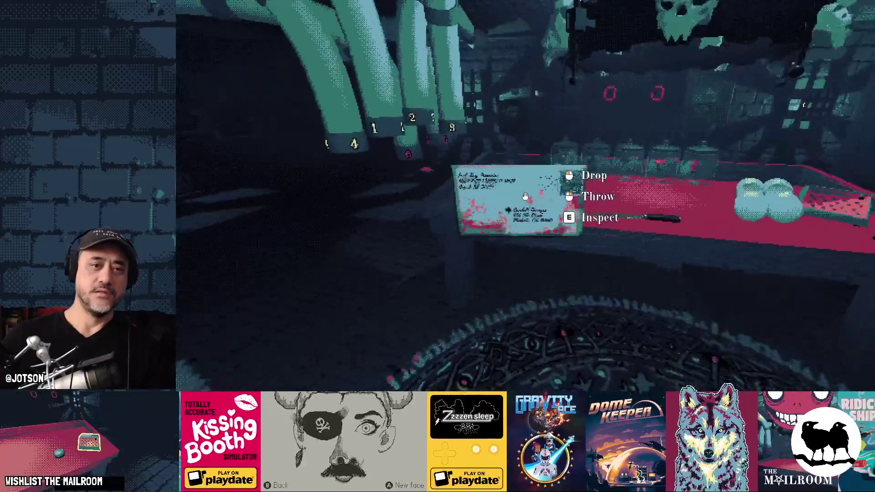
click(525, 197)
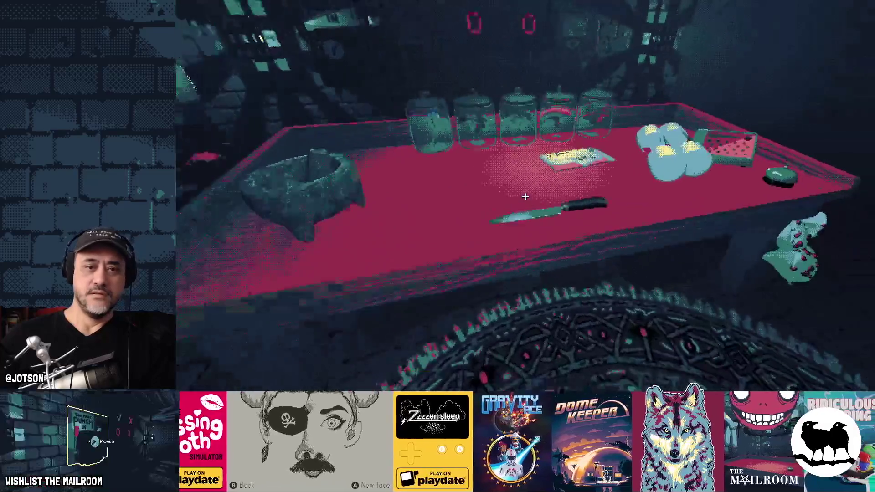
click(525, 196)
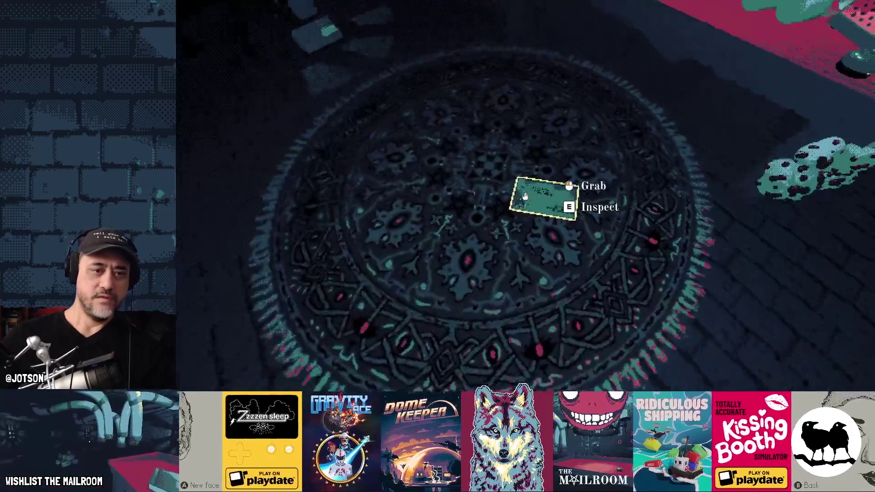
Step: Repeatedly drop and pick up the card on the rug to confirm it stays visible
click(525, 196)
click(526, 196)
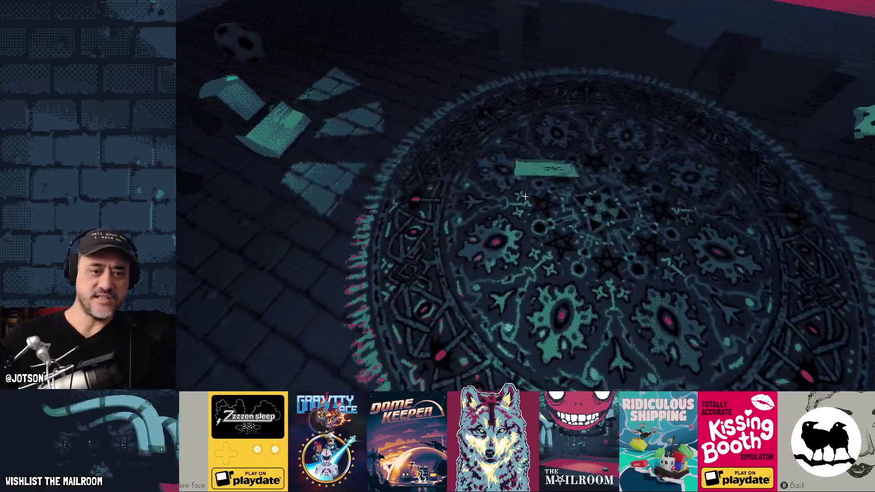
click(525, 196)
click(525, 196)
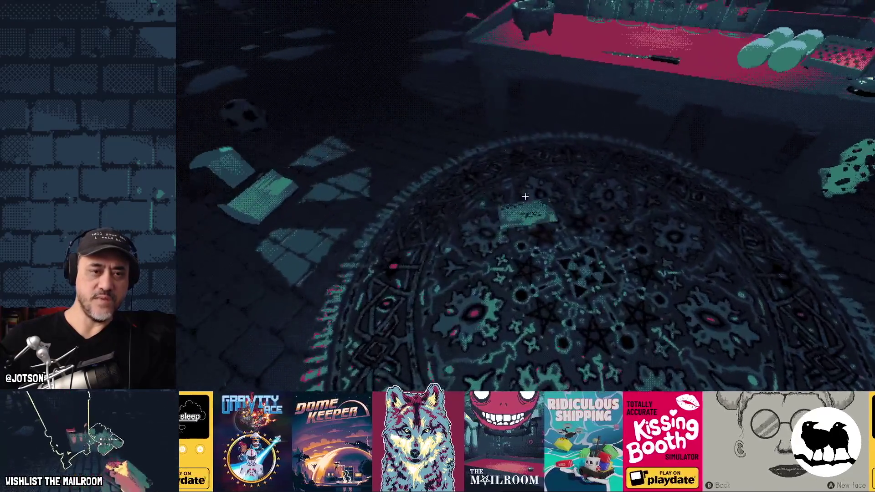
click(525, 196)
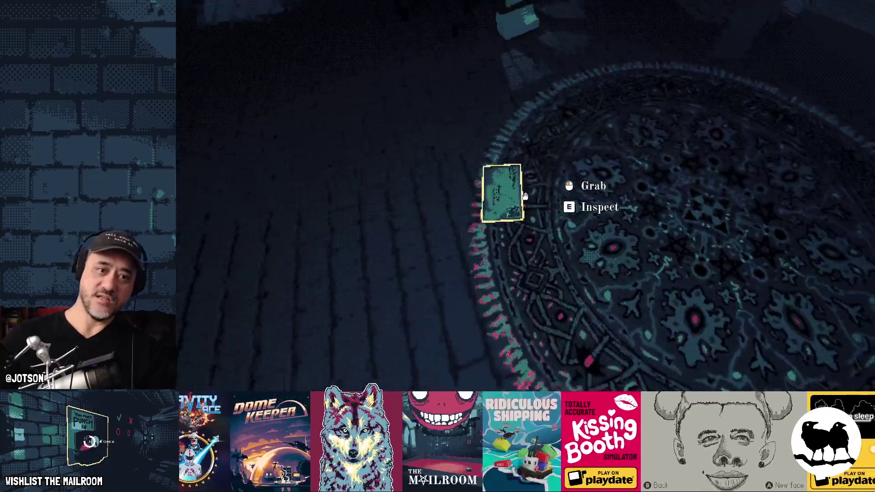
Step: Walk back and forth across the rug to check the card stays on top
key(w)
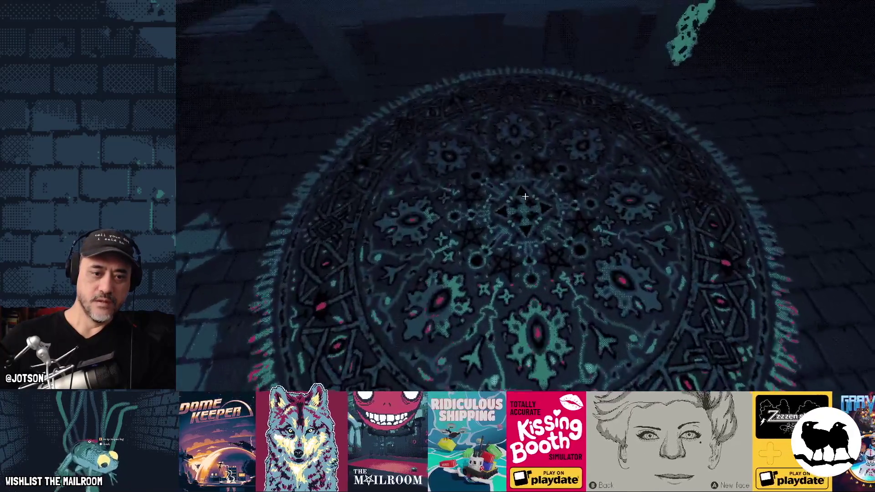
key(s)
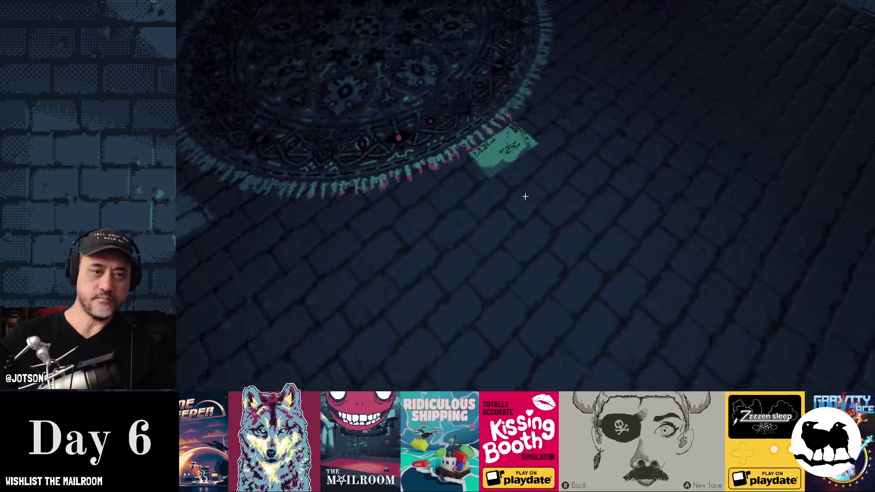
key(w)
key(s)
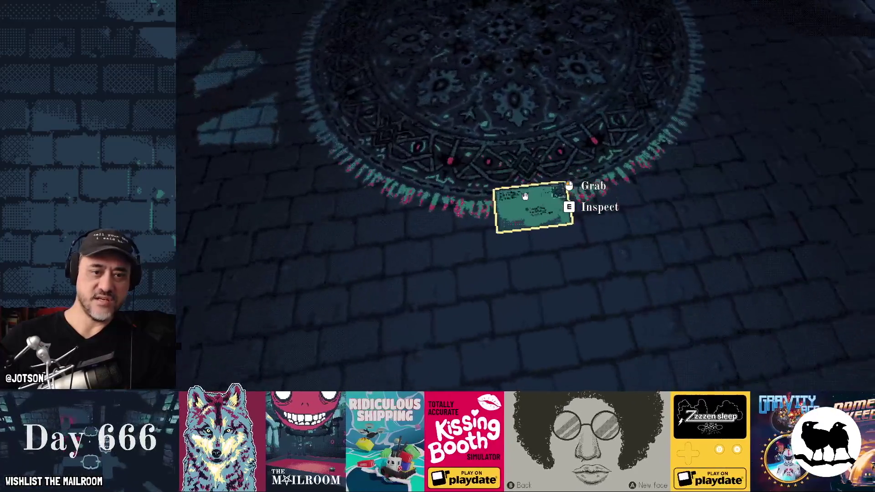
key(w)
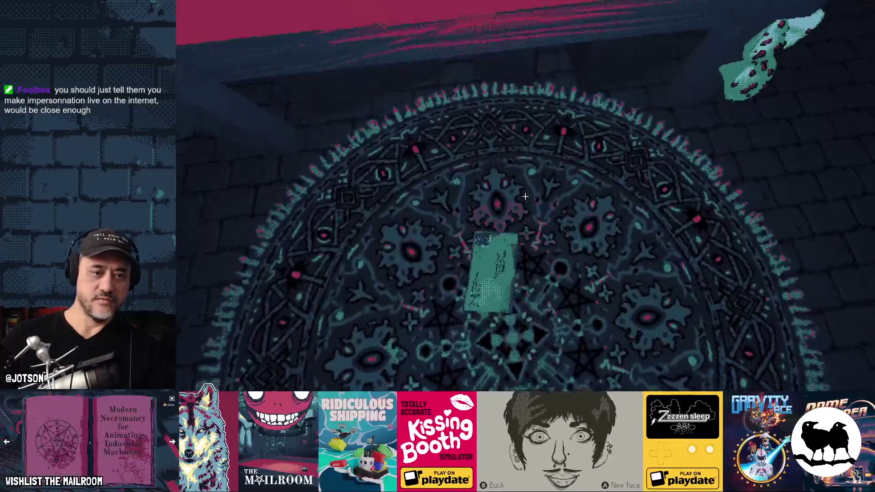
Step: Drop the card near the rug edge and back onto the rug, then stop the game with F8
click(525, 196)
click(525, 196)
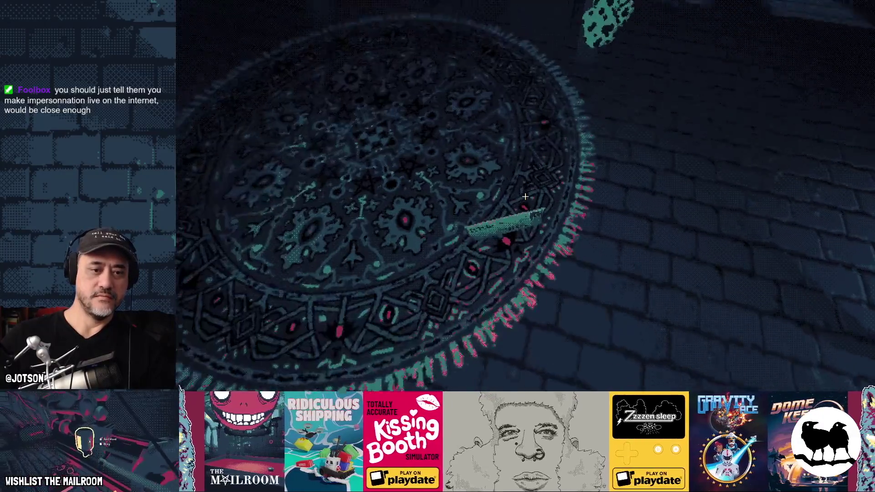
click(525, 196)
click(525, 197)
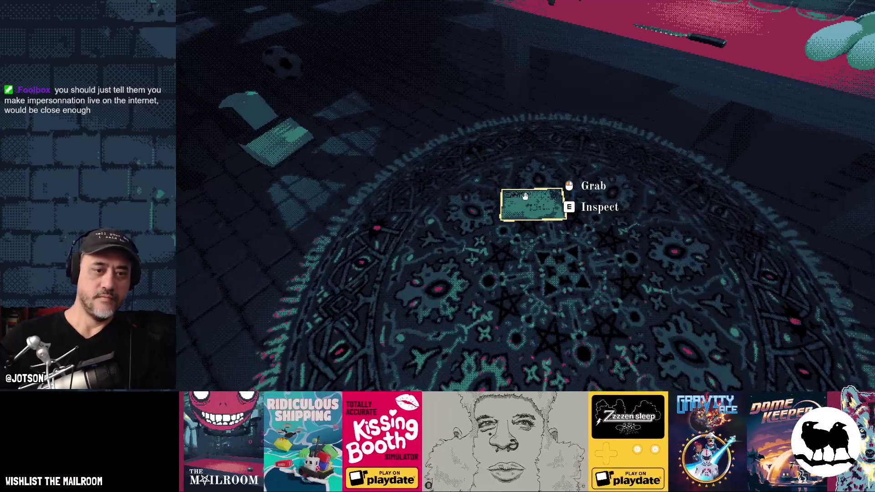
key(F8)
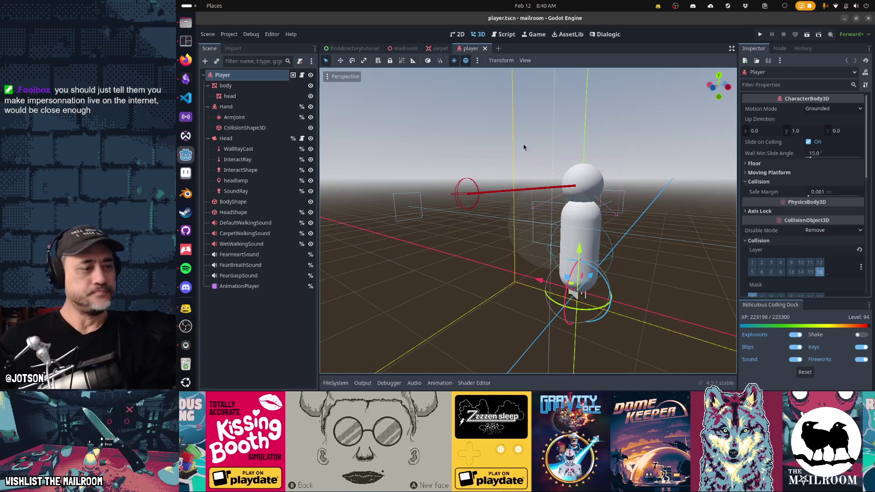
Step: Bring up GitHub Desktop and view the uncommitted carpet.tscn diff
click(186, 231)
click(333, 102)
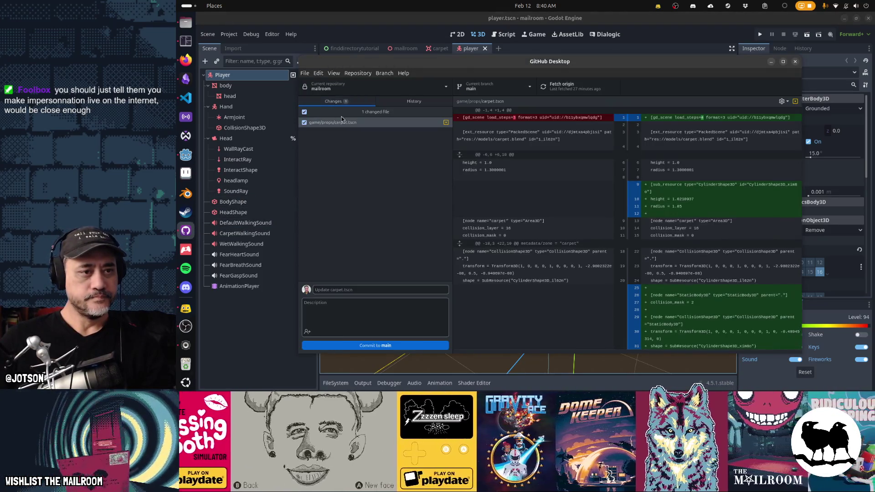
Step: Commit carpet.tscn to main as 'Fix mail disappearing in the carpet' and push to origin
click(397, 289)
text(Fix mail)
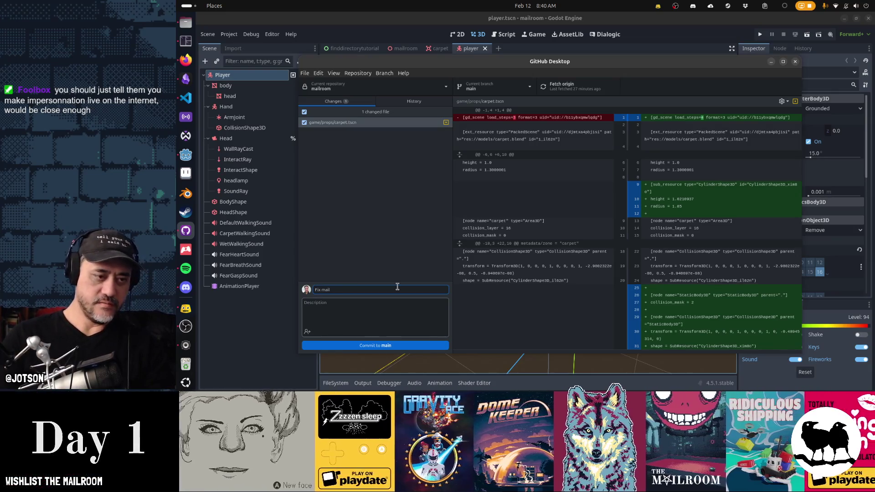
text(idsa)
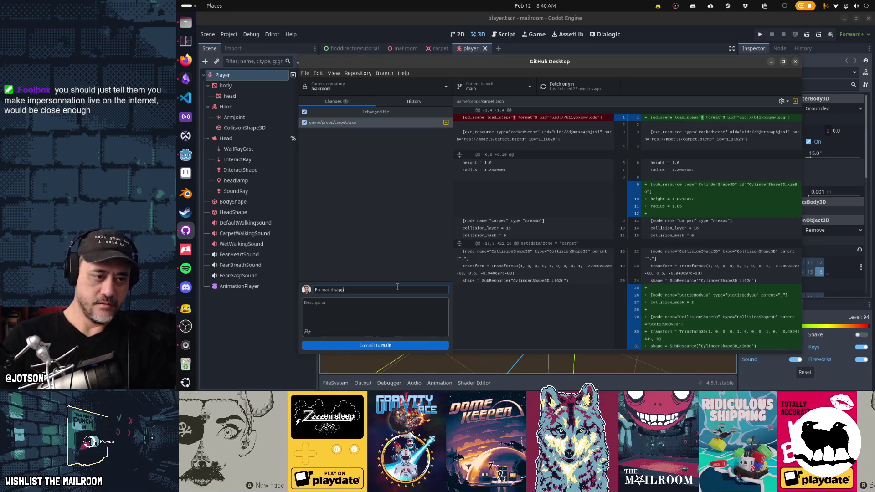
text(arpet)
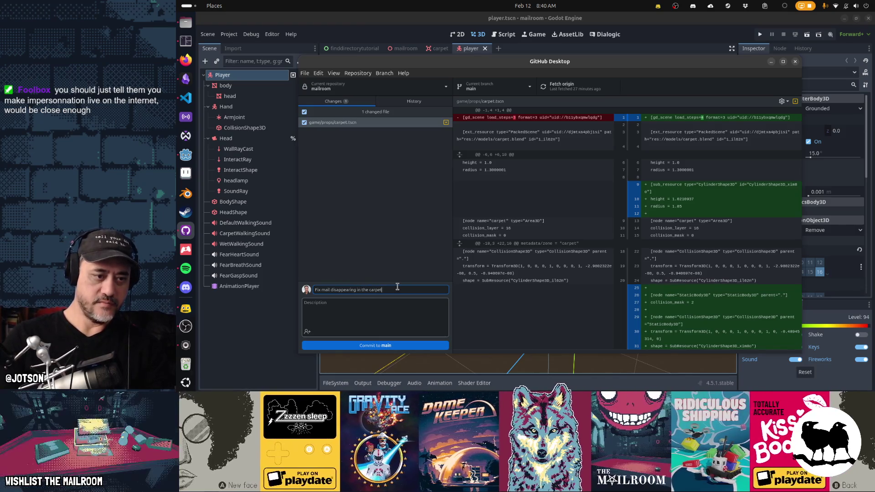
click(389, 345)
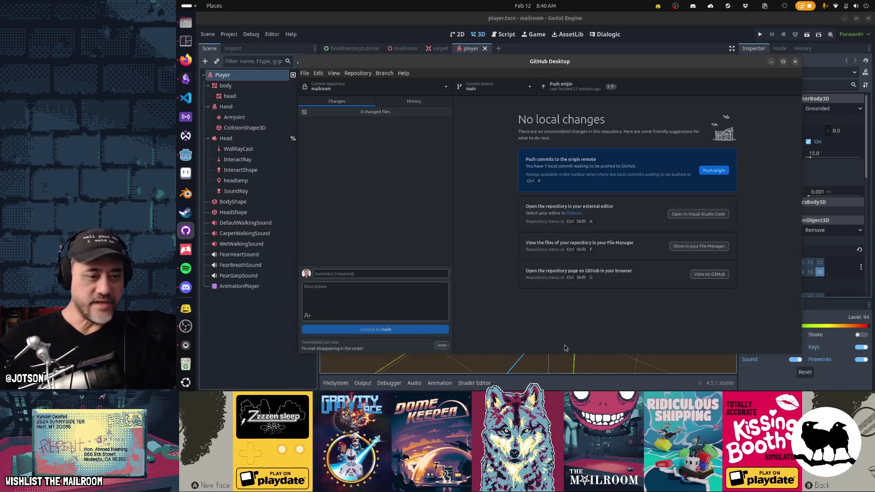
click(563, 91)
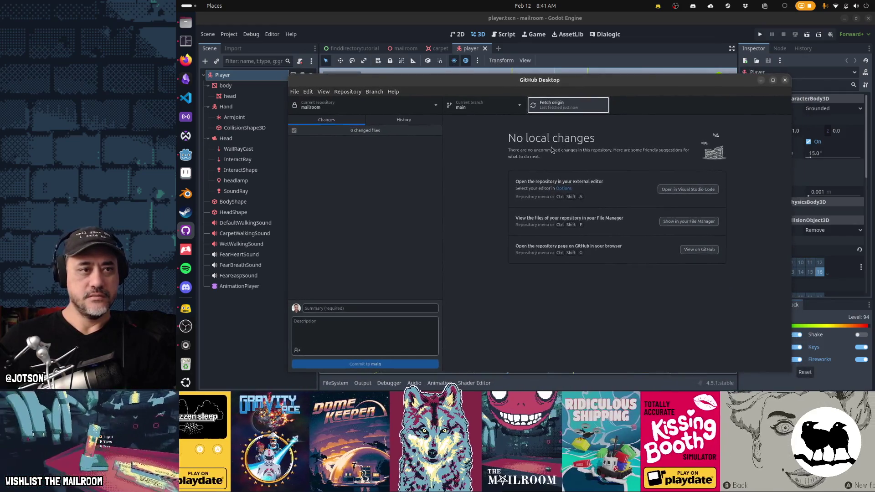
click(628, 63)
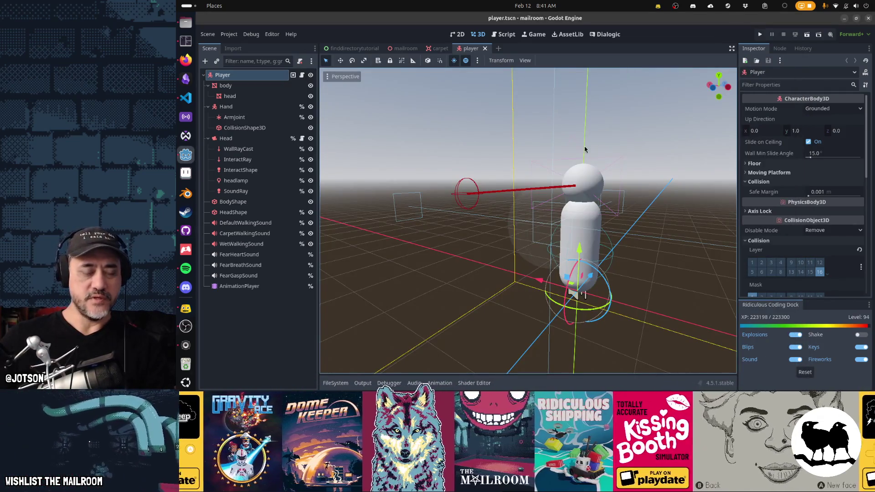
Step: Orbit the 3D view around the player, then bring up the Tilix terminal
mouse_move(492, 173)
mouse_down()
mouse_move(543, 261)
mouse_move(457, 73)
mouse_up()
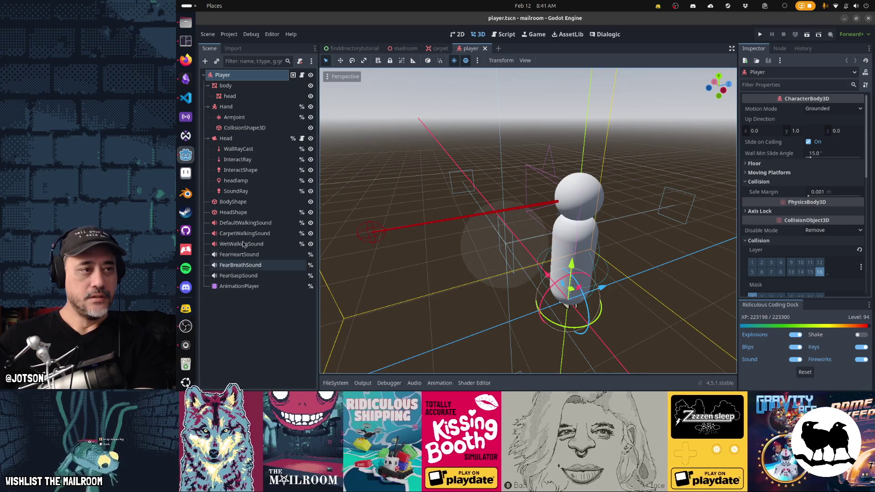
click(186, 40)
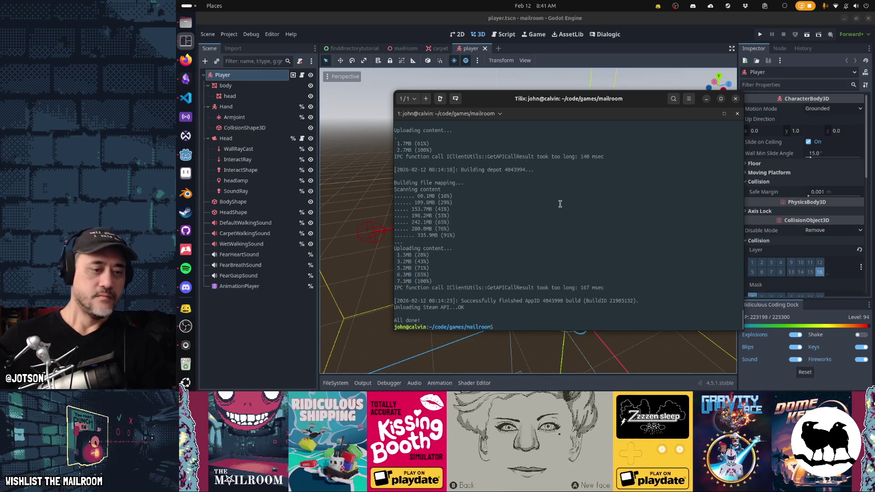
Step: Run build/tag and answer y to tag branch main and start the release builds
text(build/tag)
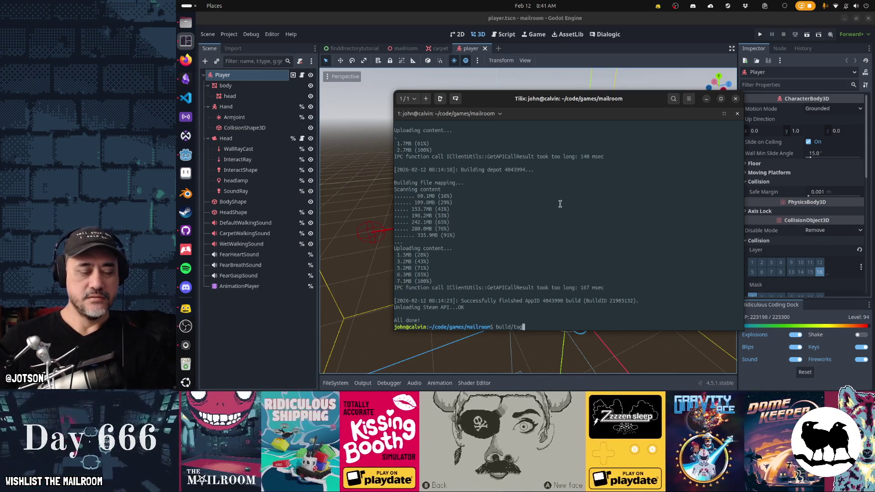
key(alt+Tab)
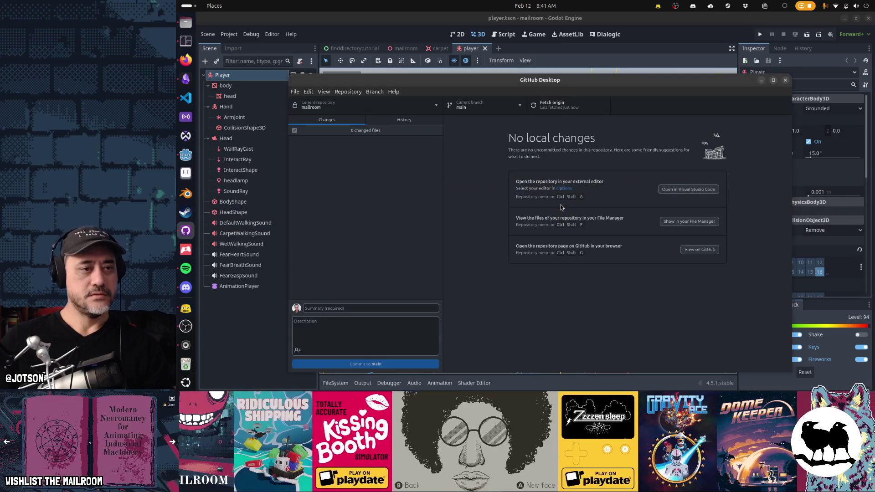
key(Return)
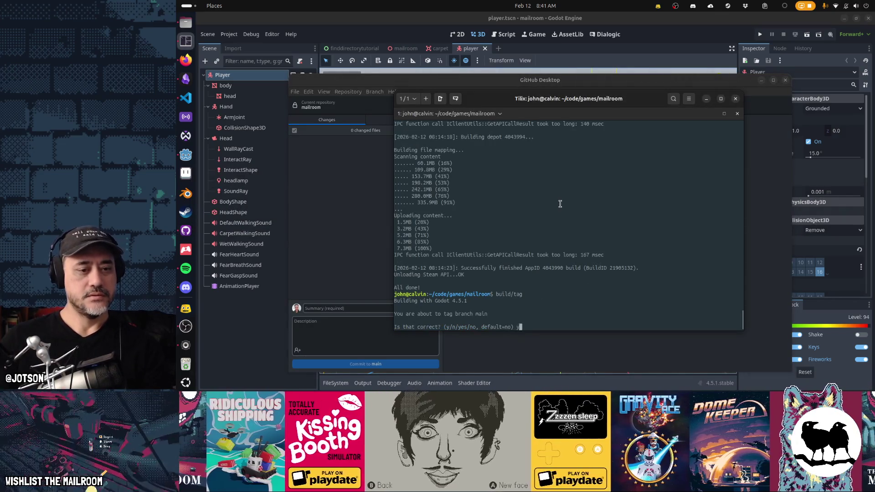
text(y)
key(Return)
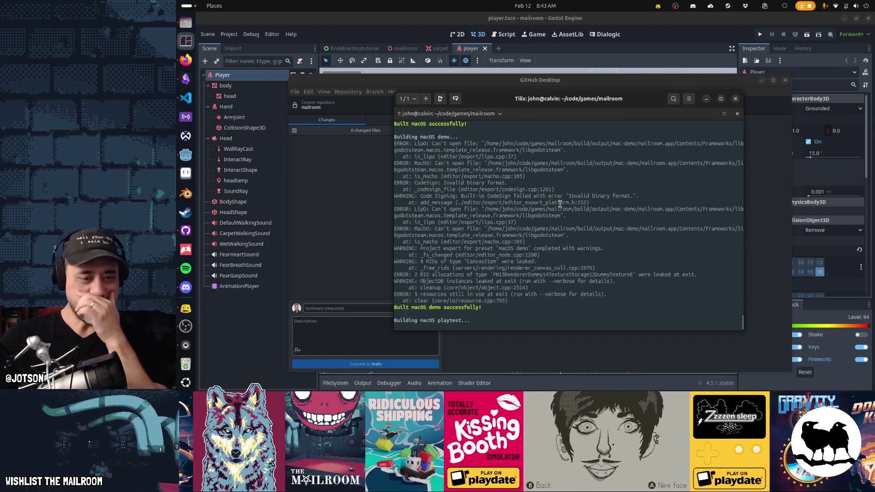
Step: Inspect the macOS playtest build errors by highlighting is_macho and the missing libgodotsteam library
double_click(421, 242)
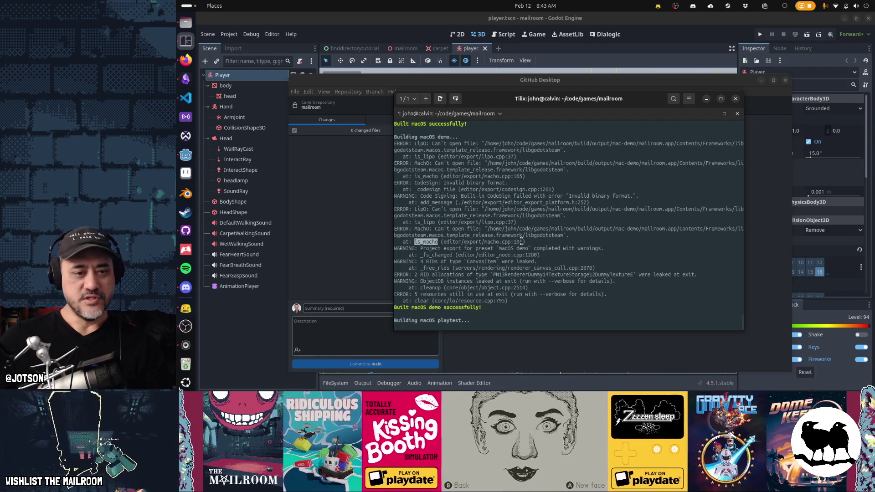
drag(526, 235, 554, 232)
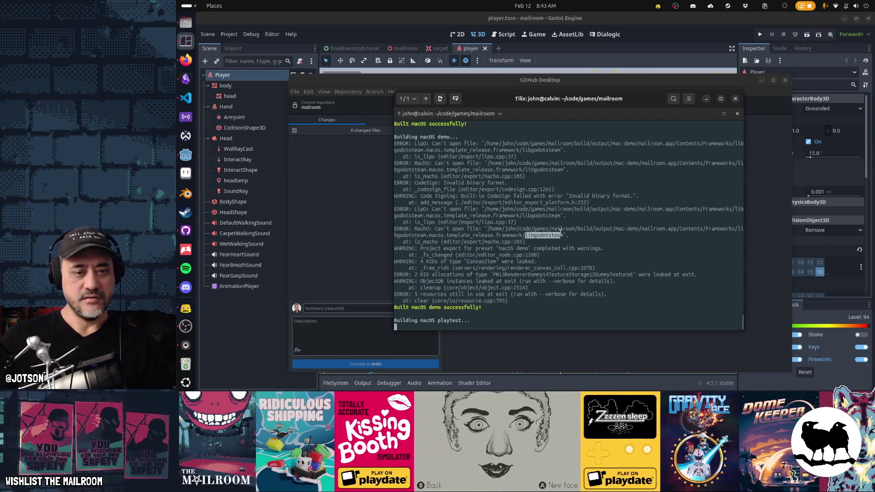
double_click(422, 241)
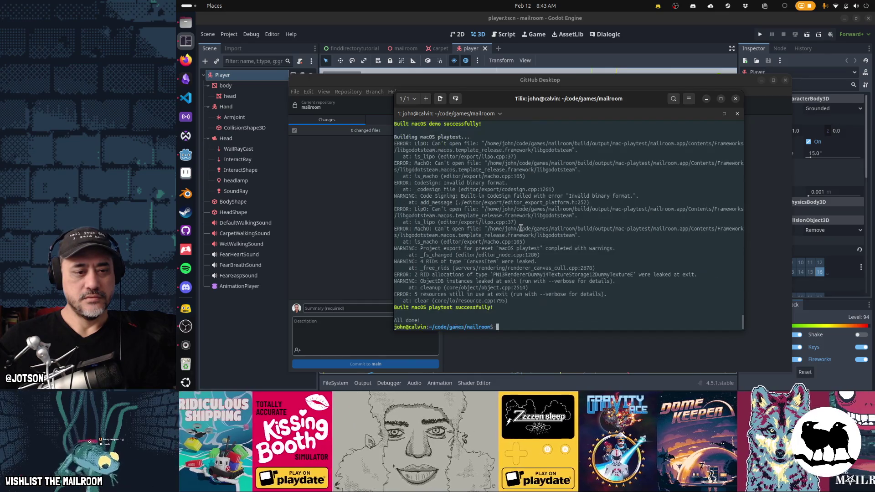
double_click(425, 242)
click(423, 243)
drag(423, 243, 437, 244)
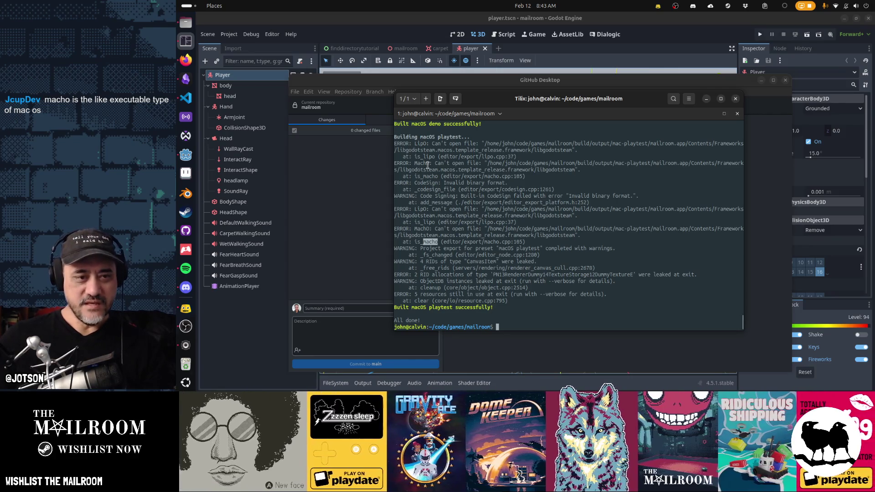
double_click(426, 241)
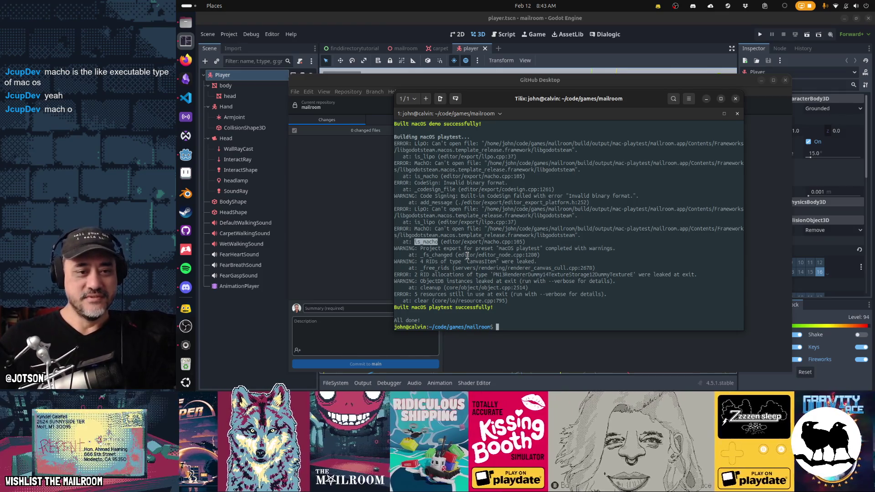
click(579, 237)
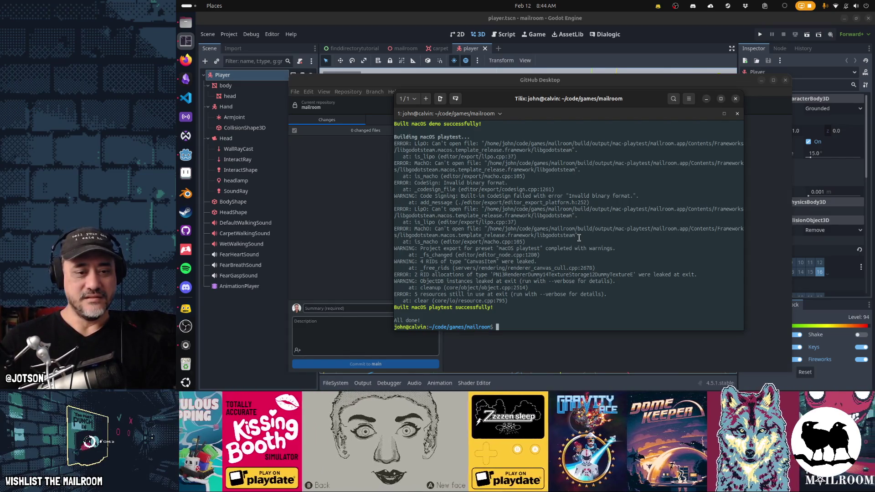
Step: Run build/push, confirm version 61 with y, and choose the demo build to upload
text(build/push)
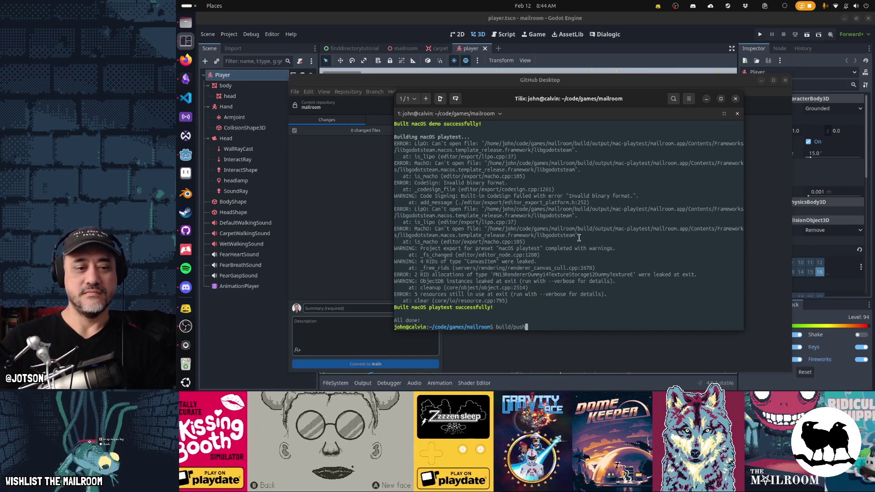
key(Return)
text(y)
key(Return)
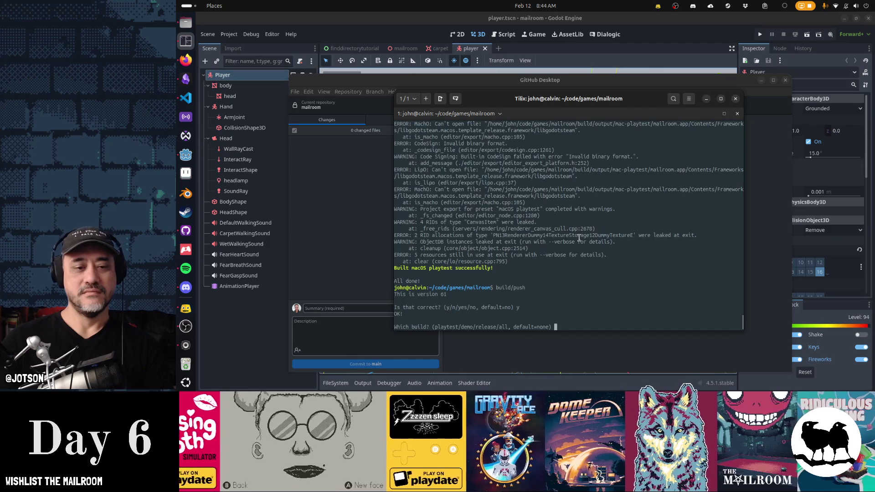
text(demo)
key(Return)
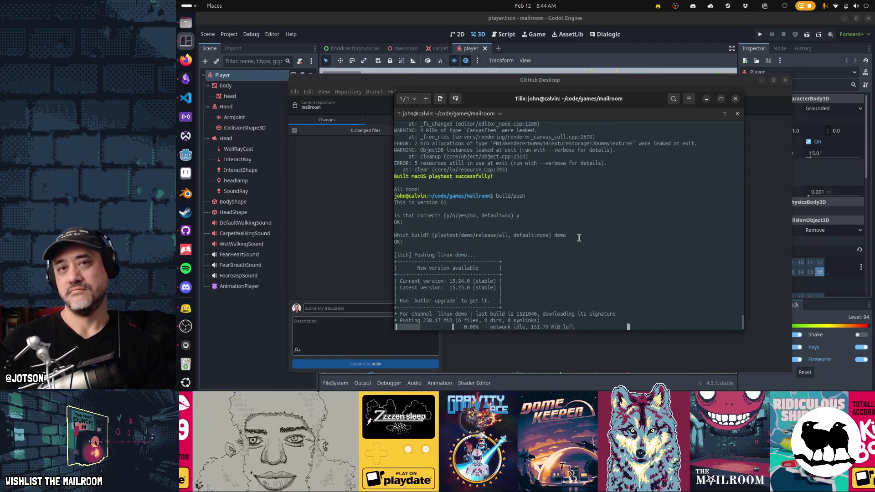
scroll(579, 237, up, 1)
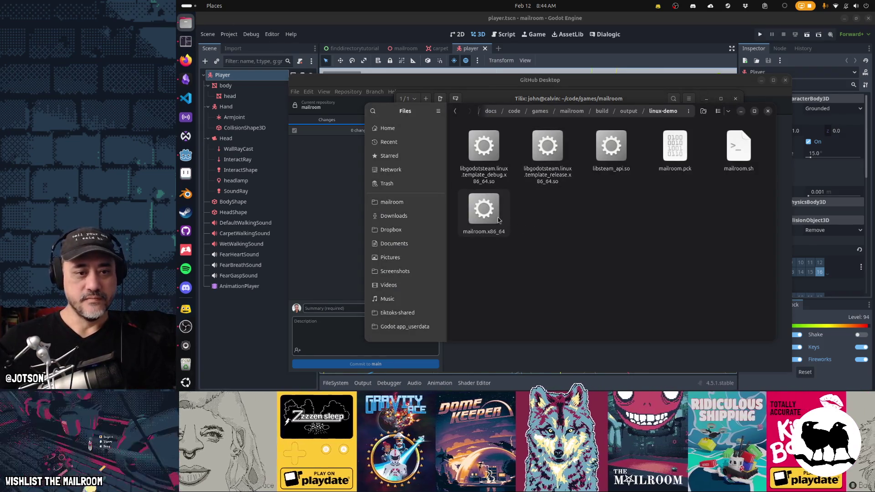
Step: Launch linux-demo's mailroom.x86_64, verify v61-abfc4e7, quit, and reload the project from disk in Godot
double_click(484, 209)
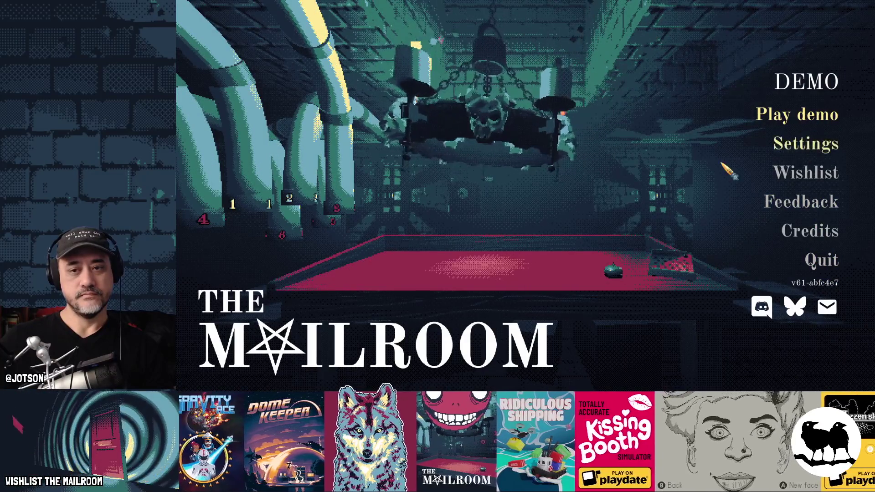
click(831, 263)
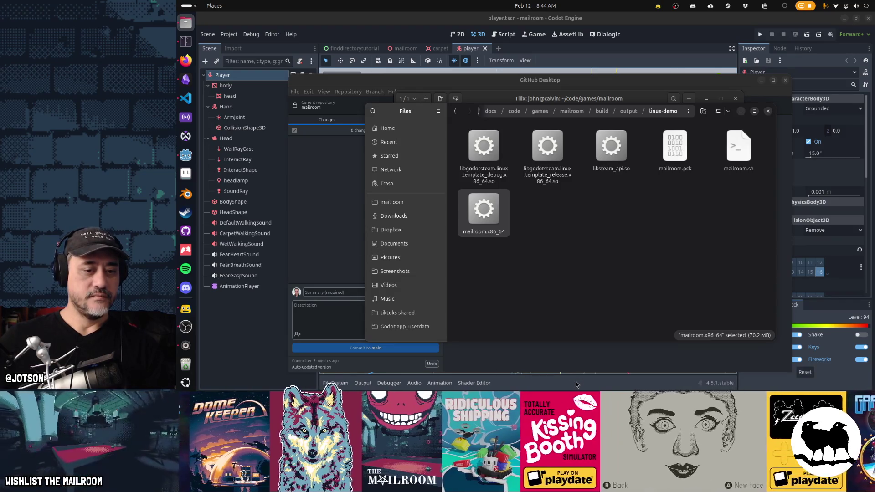
click(210, 364)
click(515, 246)
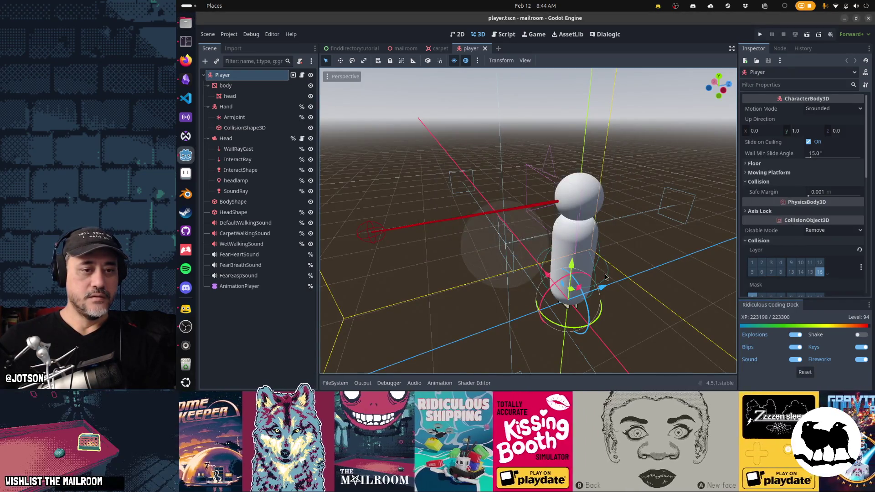
Step: Follow the push log until the Steam upload for AppID 4043990 finishes, then return to Godot's viewport
key(alt+Tab)
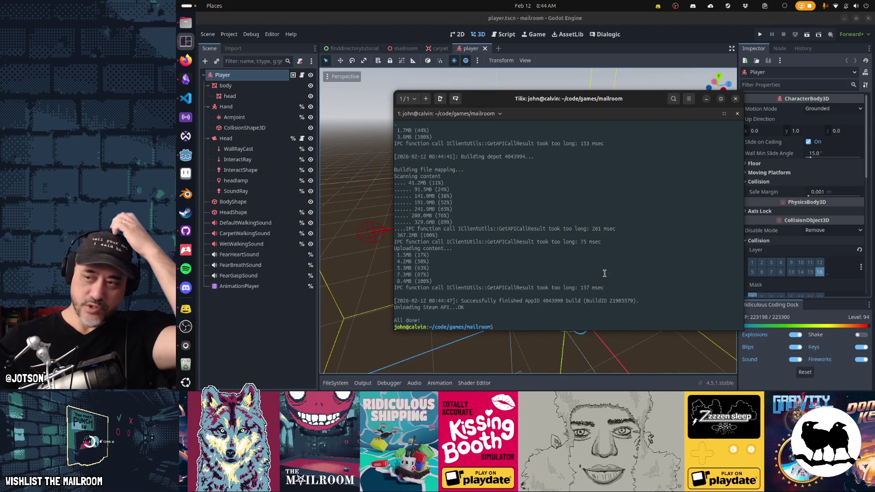
click(186, 60)
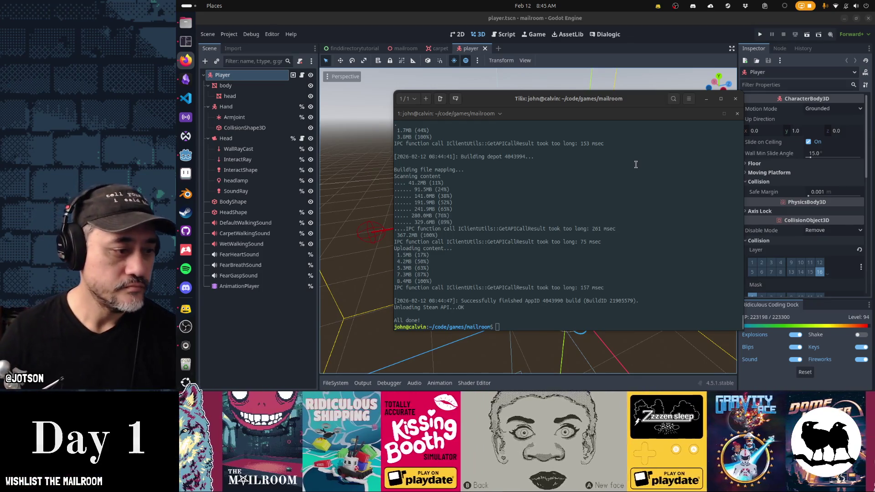
scroll(636, 165, up, 1)
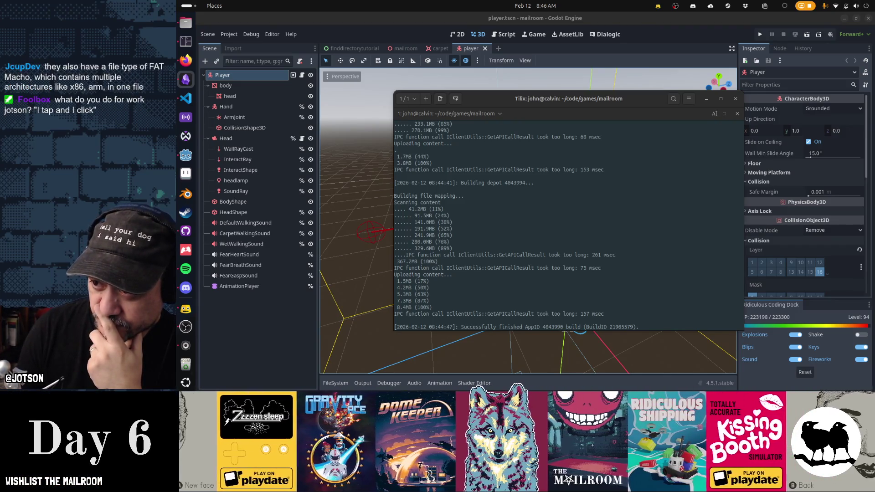
drag(324, 146, 324, 301)
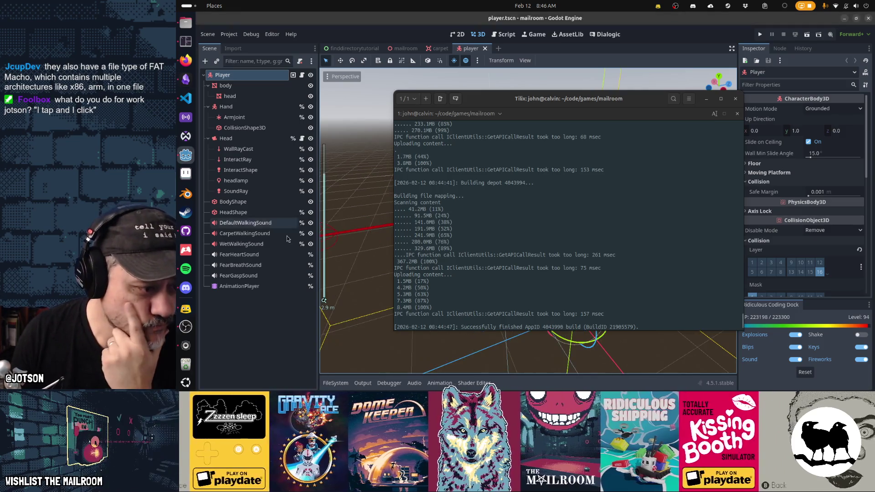
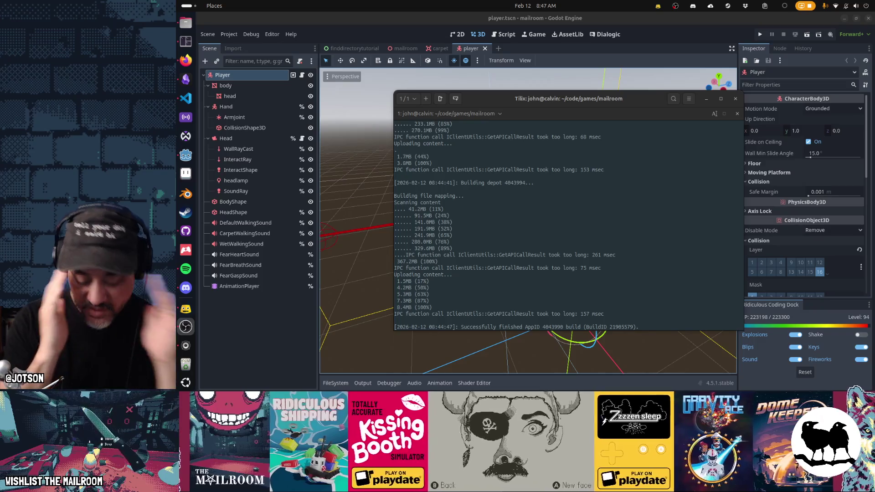
Step: After reviewing the upload output, launch Lexispell Playtest from the Steam library and dismiss its welcome notice
drag(396, 278, 433, 308)
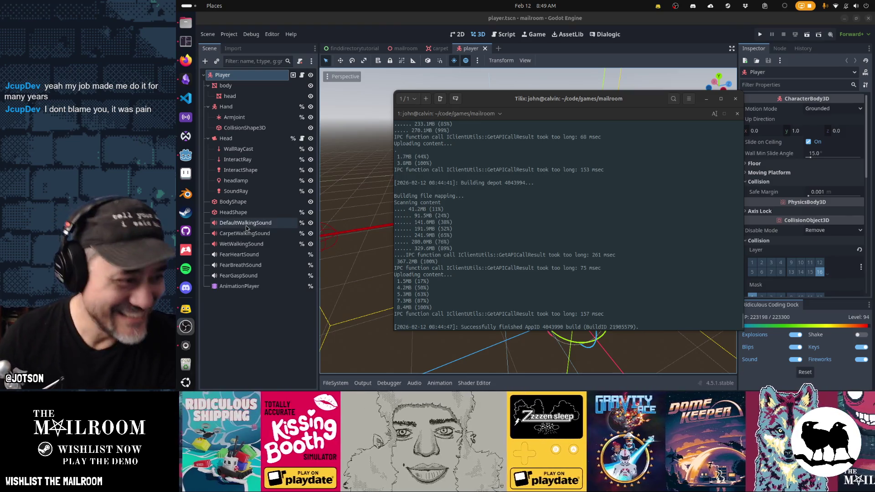
click(185, 212)
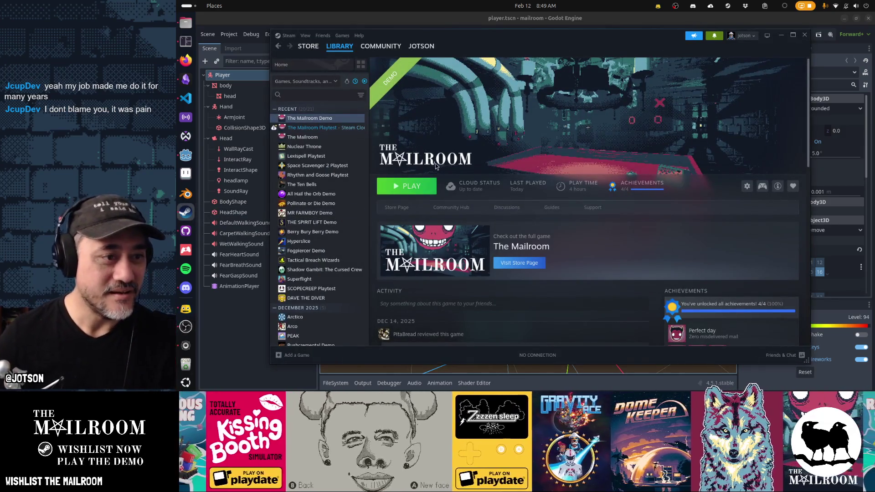
click(311, 156)
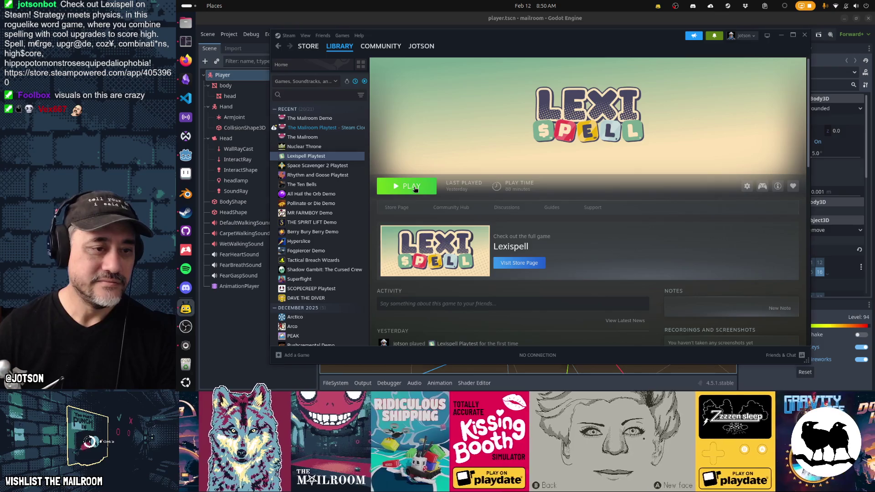
click(411, 186)
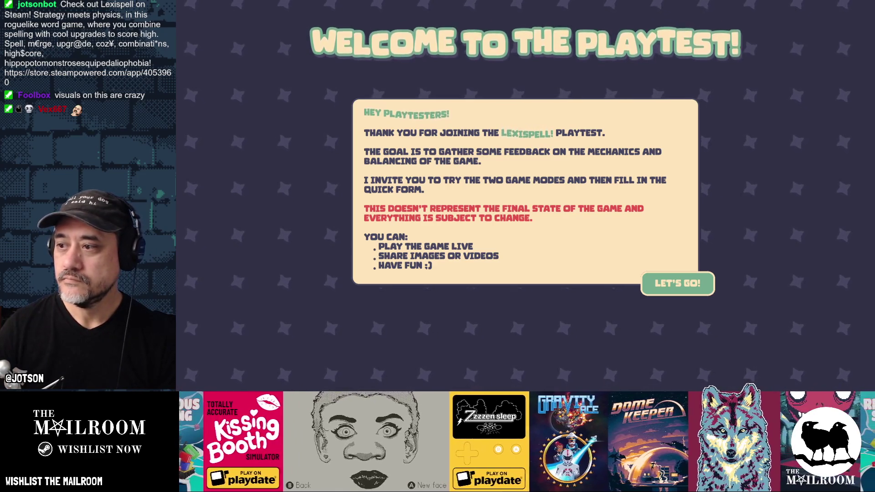
click(698, 282)
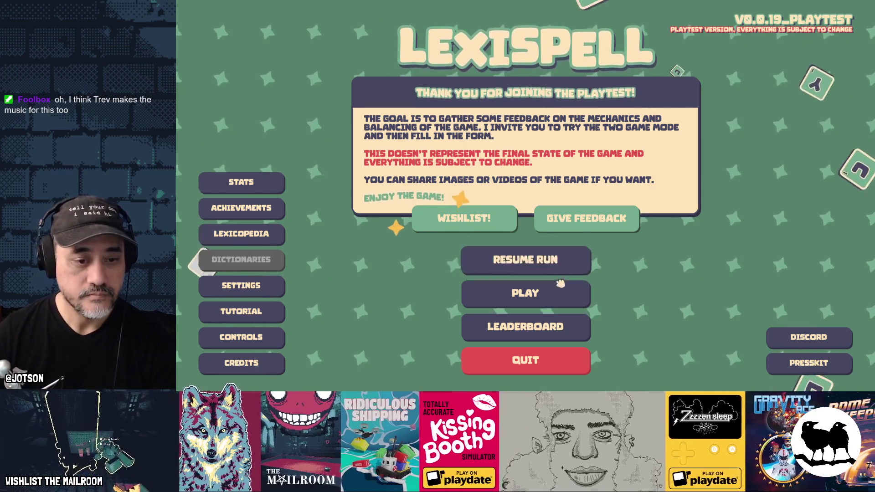
Step: Start a game from the Lexispell main menu to reach the Modes screen
click(554, 293)
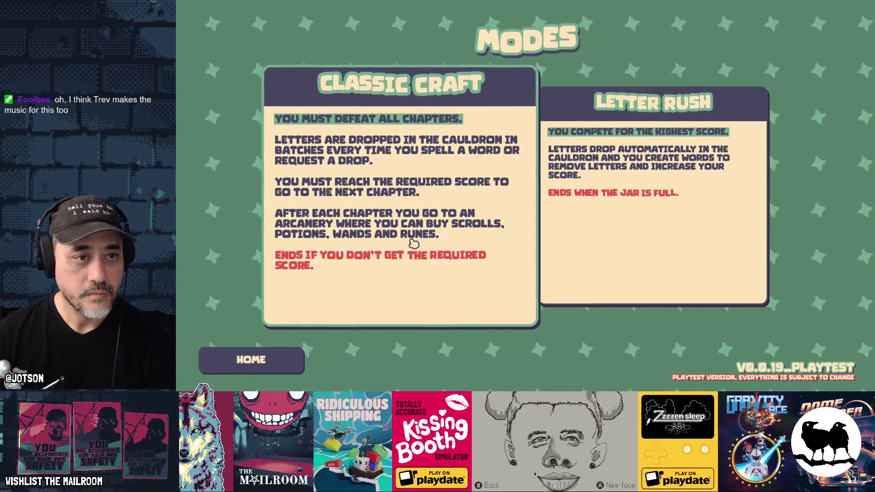
Step: Start a new Classic Craft run in English instead of resuming the chapter 6 save
click(414, 244)
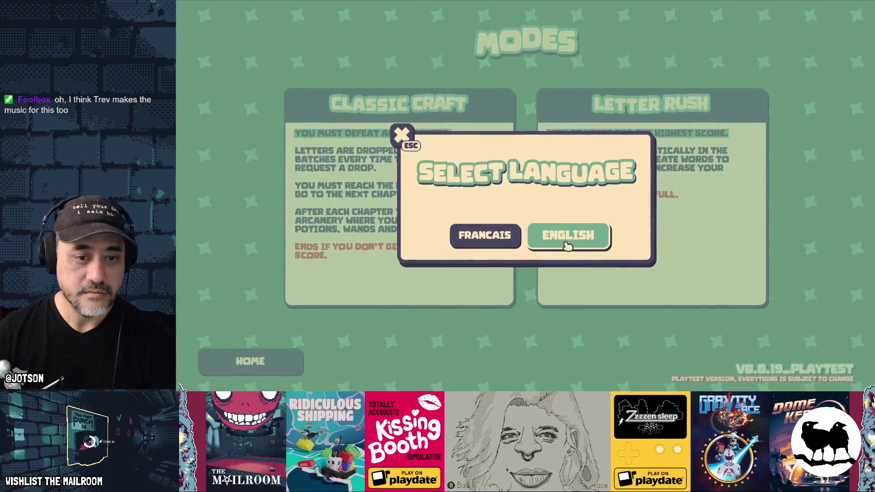
click(567, 246)
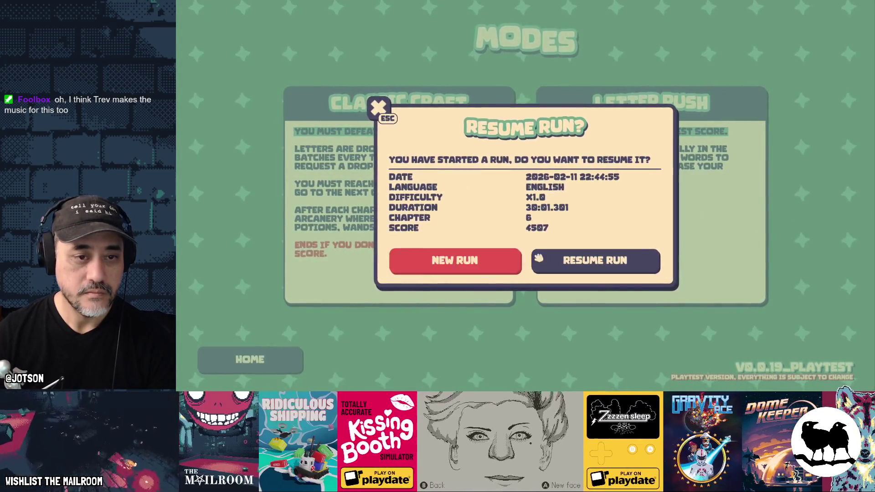
click(510, 266)
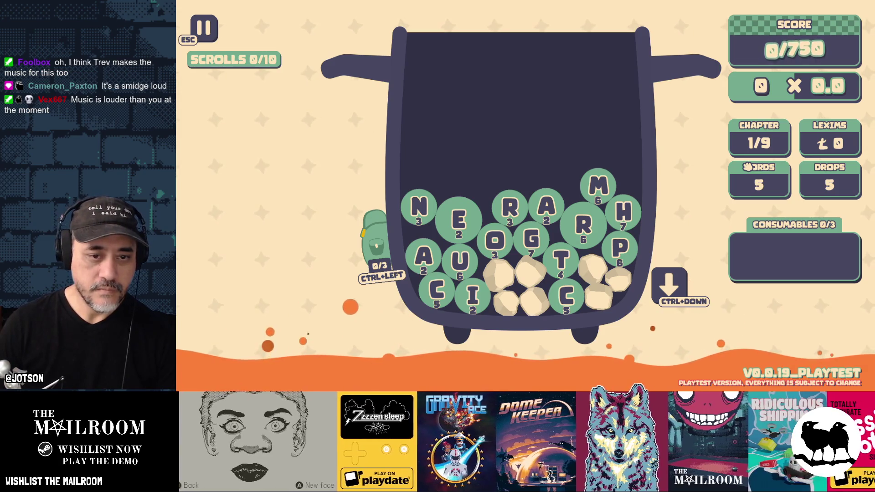
Step: Try and discard the spellings THOUGR, NEAT, GOAT, GROAT and CHOAR from the pot
text(thoug)
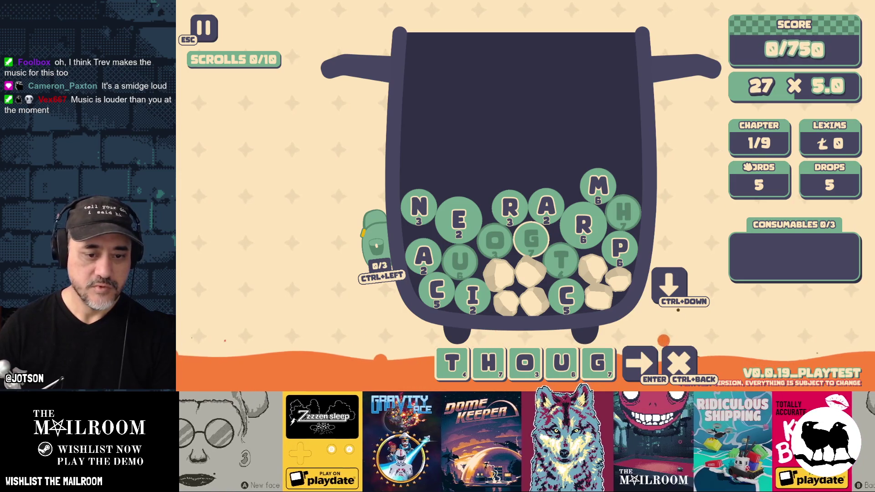
text(r)
key(BackSpace)
key(BackSpace)
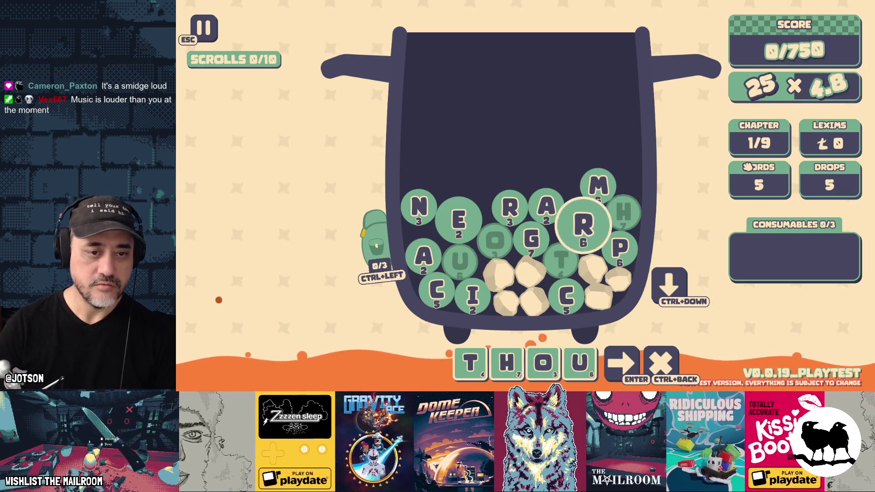
key(ctrl+BackSpace)
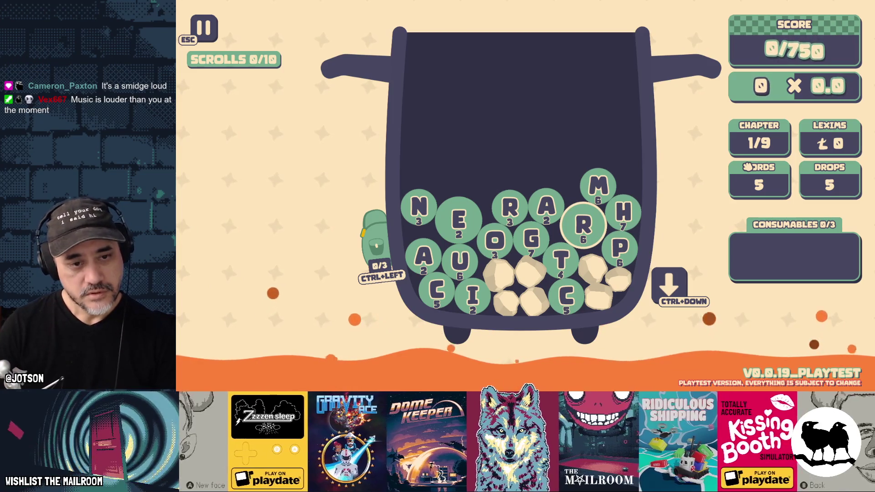
text(neat)
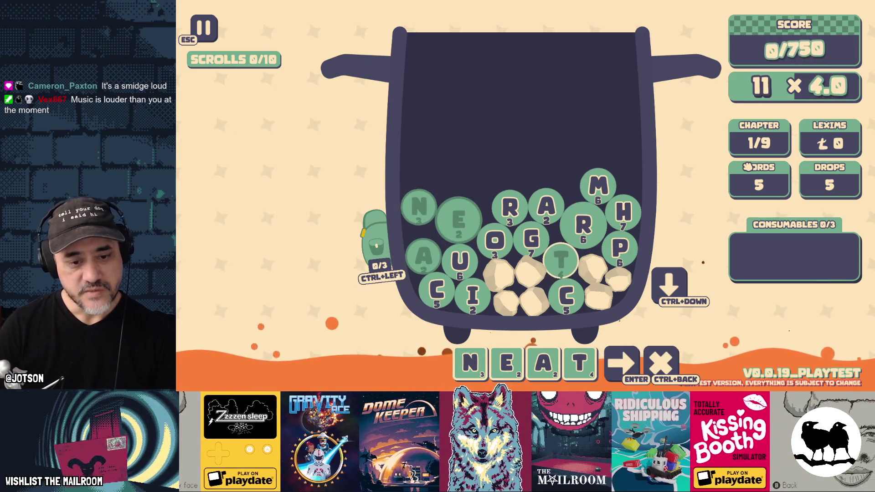
key(BackSpace)
key(ctrl+BackSpace)
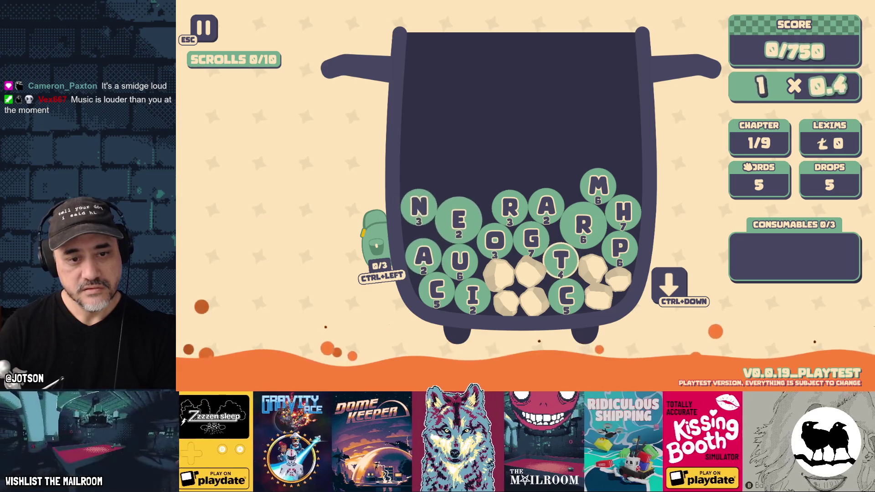
text(goat)
key(BackSpace)
key(BackSpace)
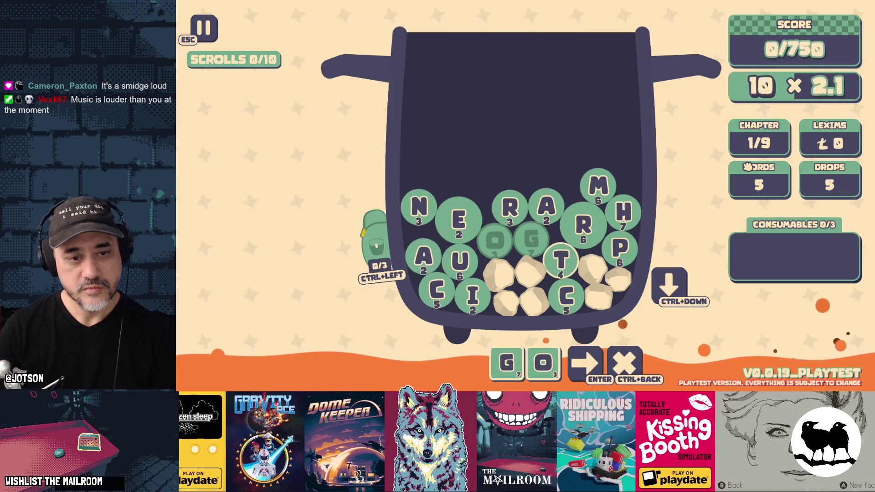
key(ctrl+BackSpace)
text(groat)
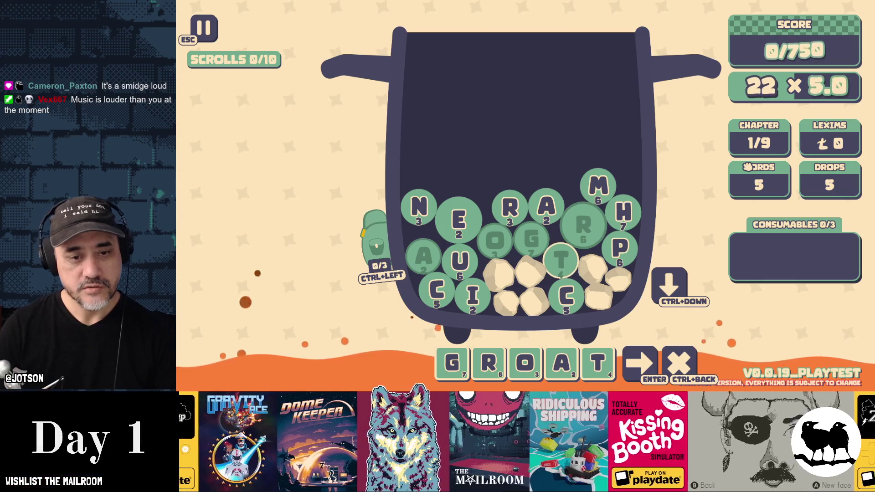
key(BackSpace)
key(BackSpace)
key(ctrl+BackSpace)
text(choar)
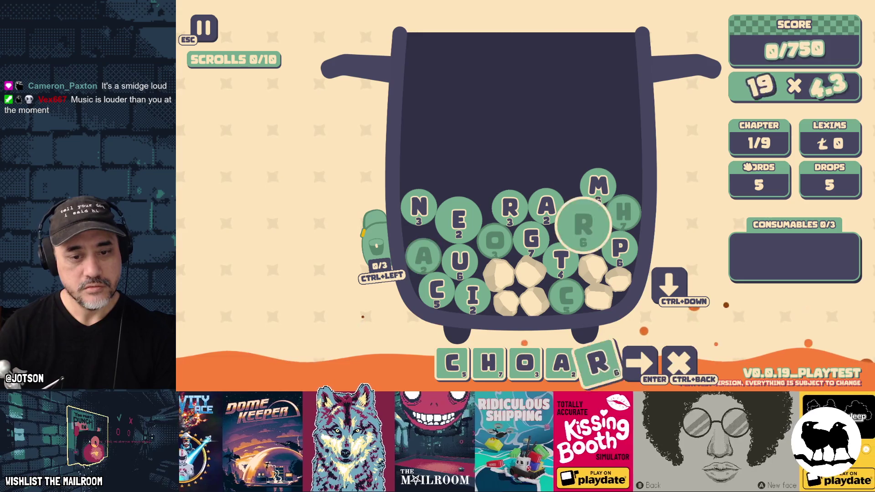
key(BackSpace)
key(BackSpace)
key(BackSpace)
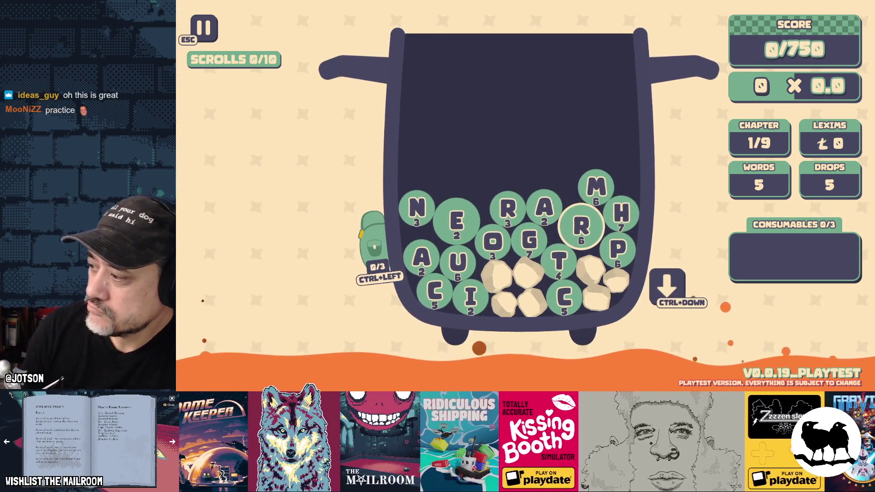
Step: Pause and resume the game, then drop a new batch of letters into the cauldron
key(Escape)
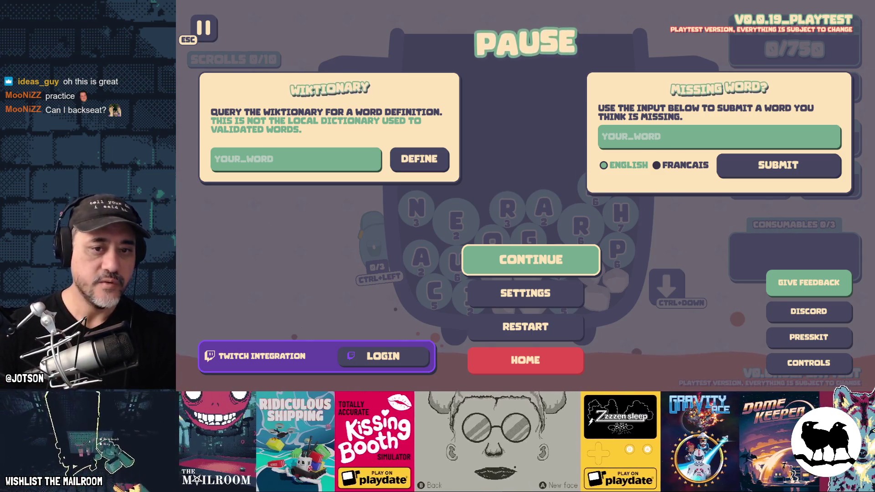
click(571, 258)
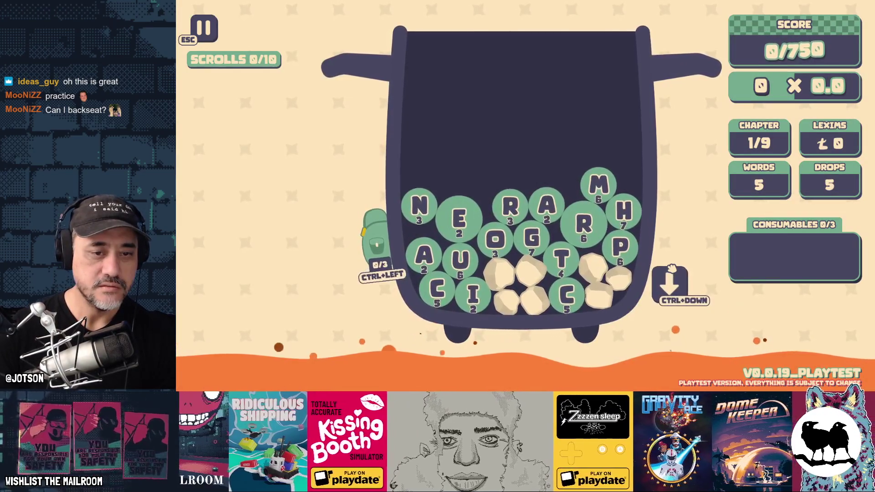
click(674, 280)
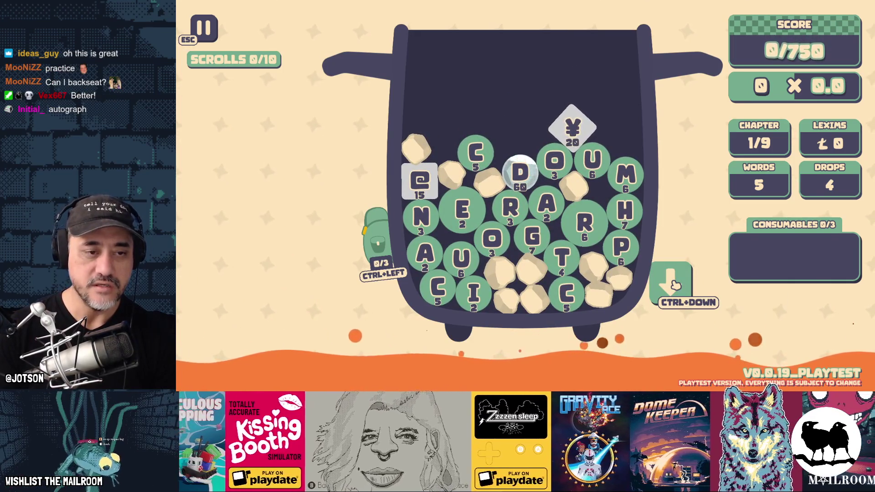
Step: After trying TOD@¥, spell and submit D@¥MARE to clear chapter 1 at 777/750
text(d@y)
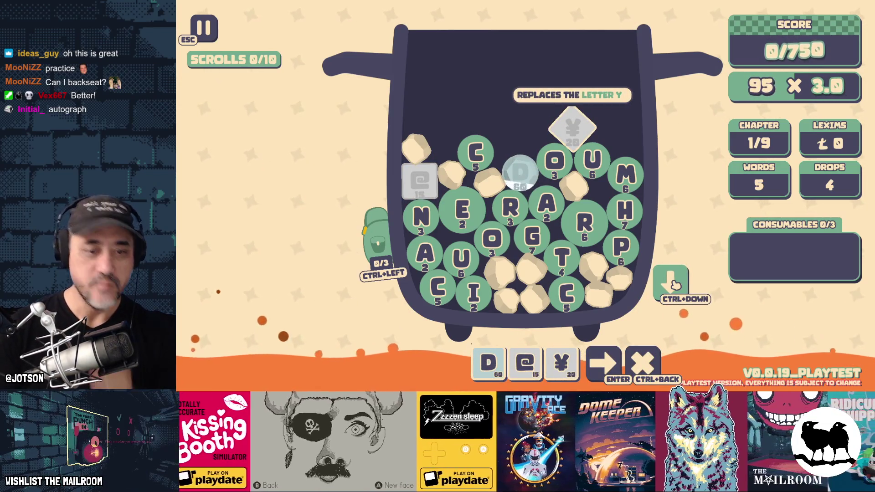
key(BackSpace)
key(BackSpace)
key(BackSpace)
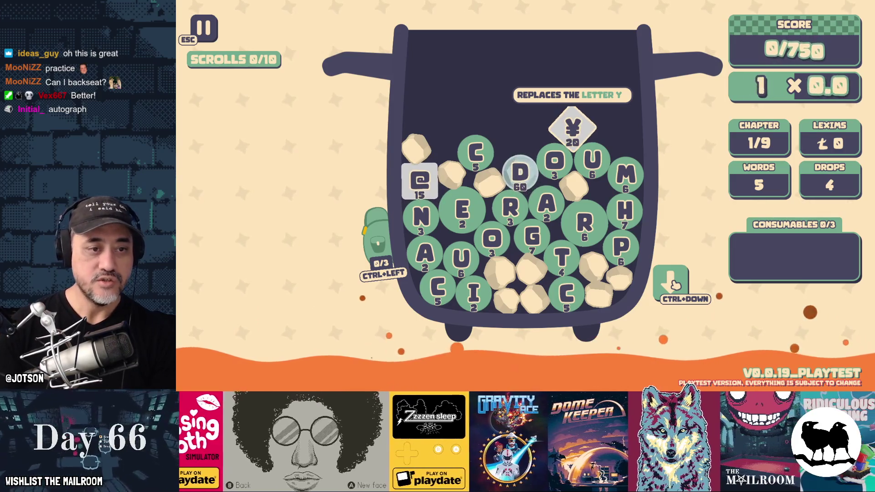
text(tod@y)
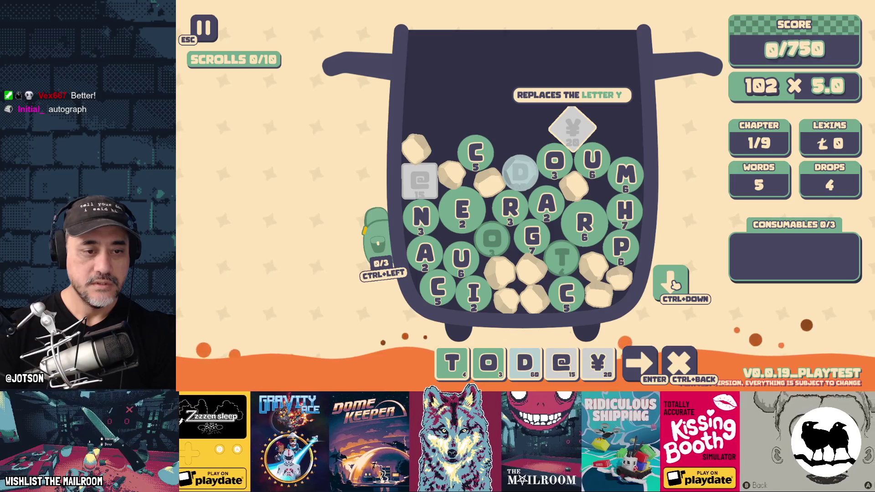
key(BackSpace)
key(BackSpace)
key(BackSpace)
key(BackSpace)
text(daymare)
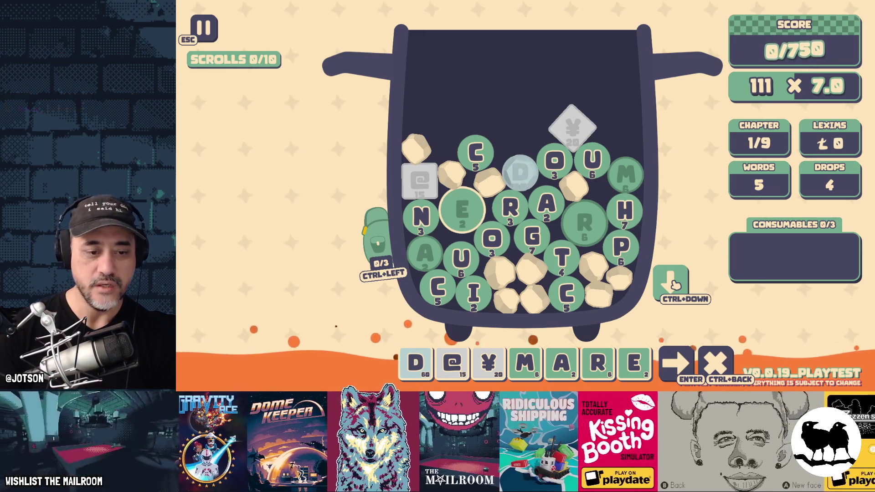
key(Return)
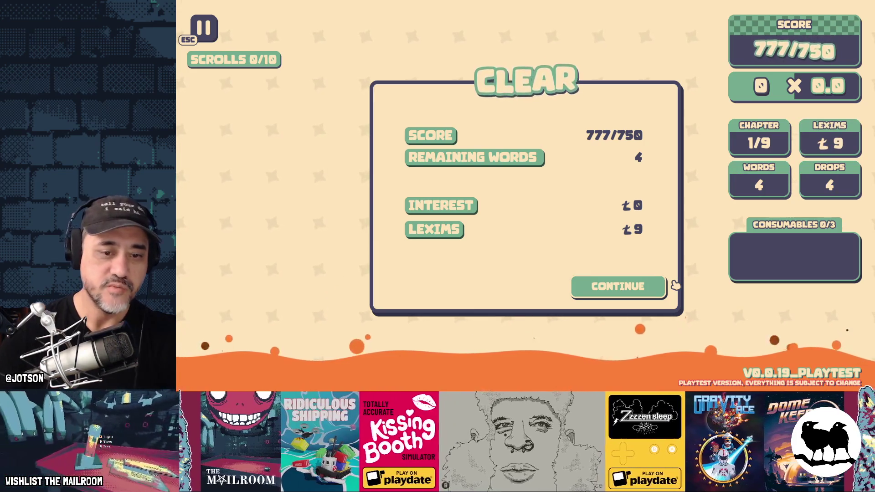
Step: Buy the Seven scroll and the 1-Lexim wildcard potion in the Arcanery, then continue to chapter 2
click(644, 286)
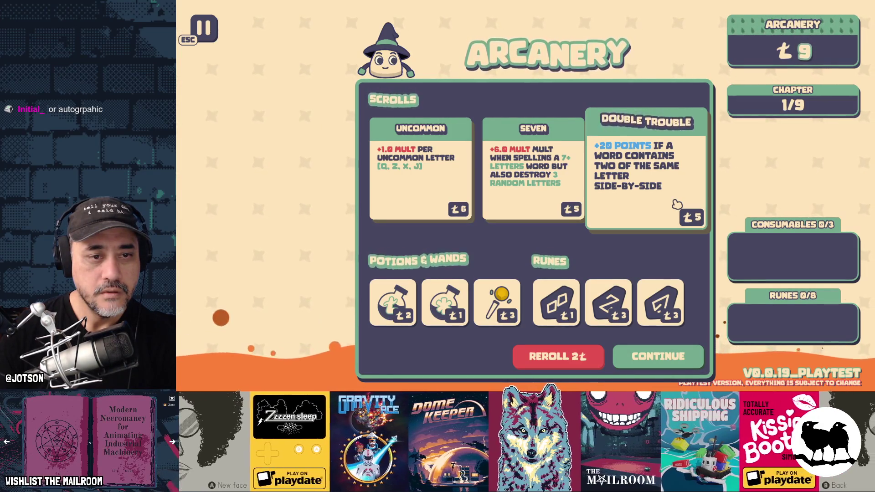
click(546, 181)
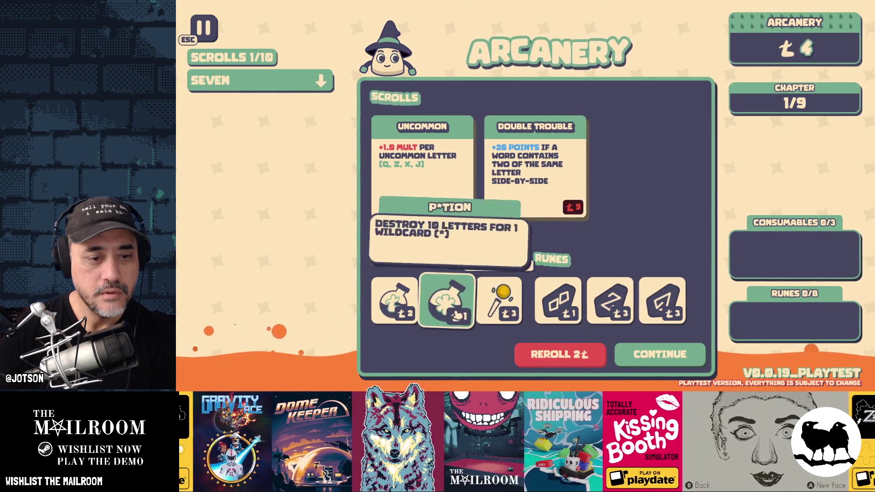
click(449, 307)
click(653, 363)
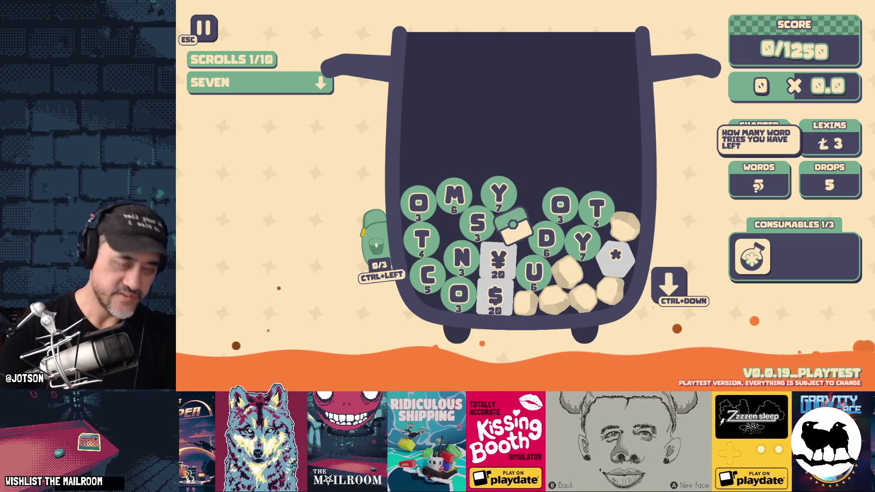
Step: Try and discard the spellings SUDN, SOY and TOYS in the chapter 2 pot
text(sudn)
key(BackSpace)
key(BackSpace)
key(BackSpace)
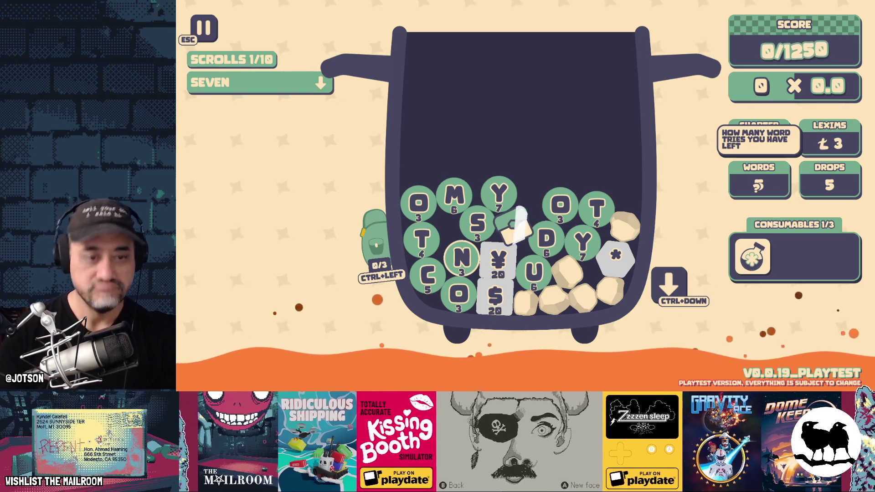
text(so)
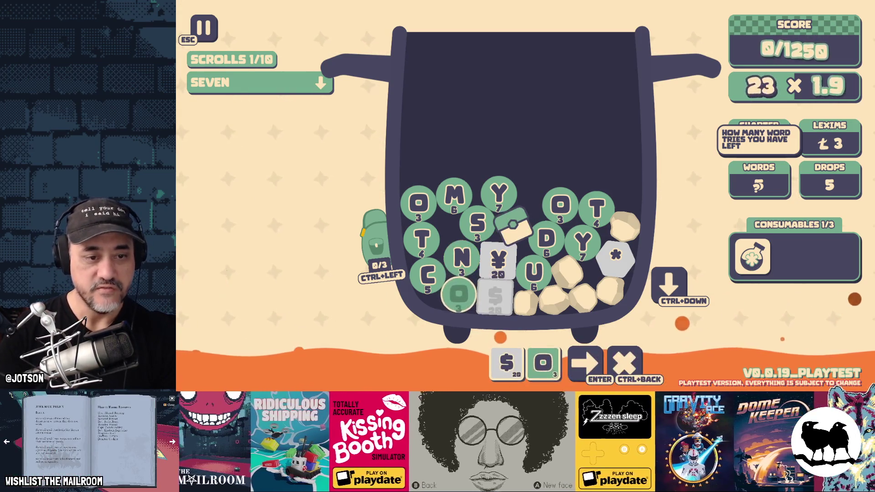
text(y)
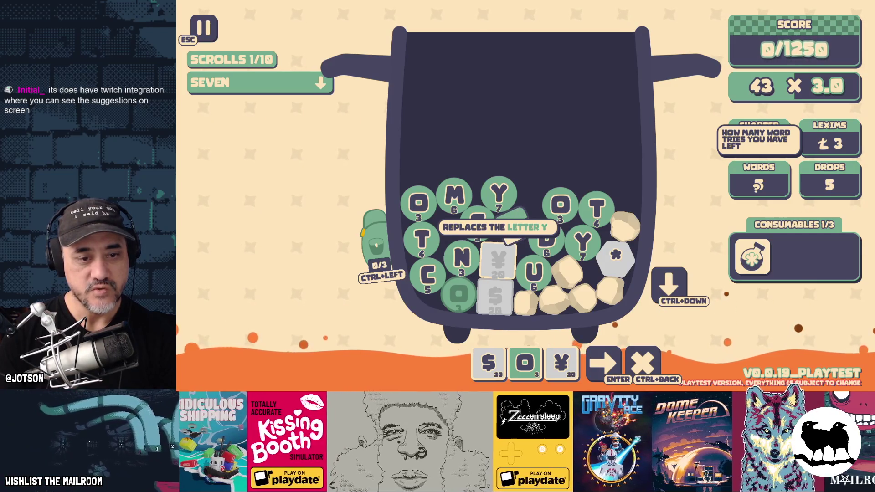
key(ctrl+BackSpace)
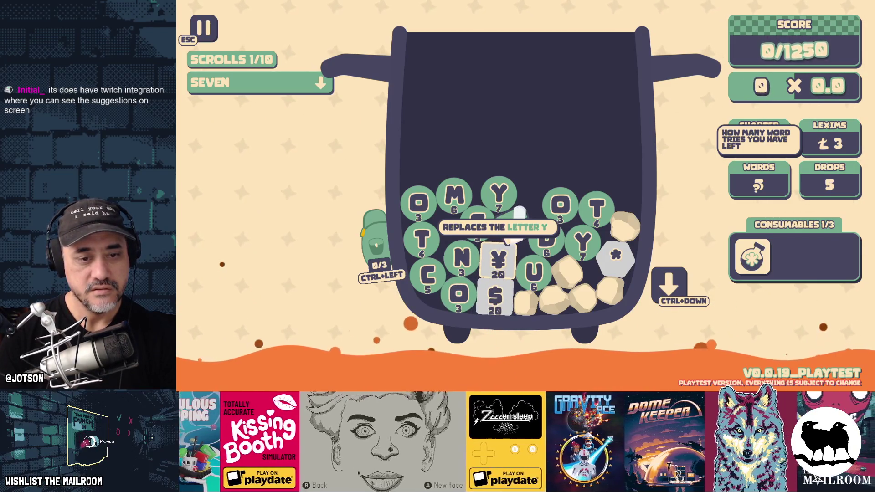
text(toys)
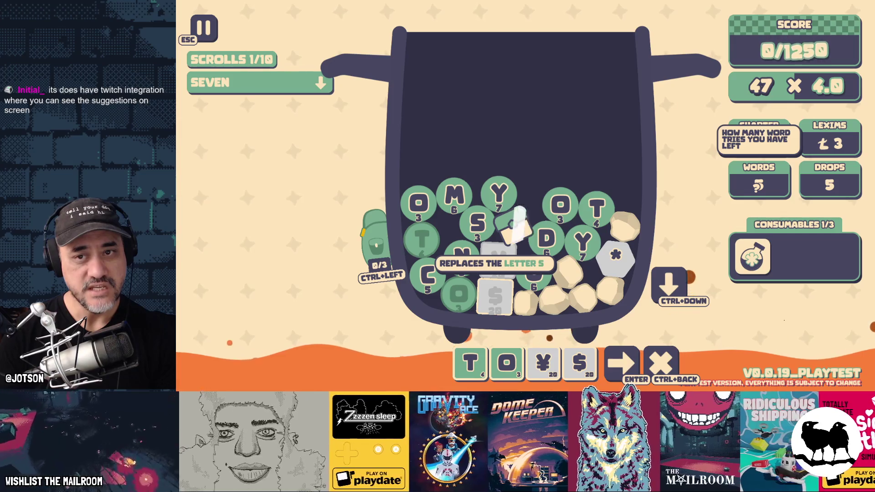
key(ctrl+BackSpace)
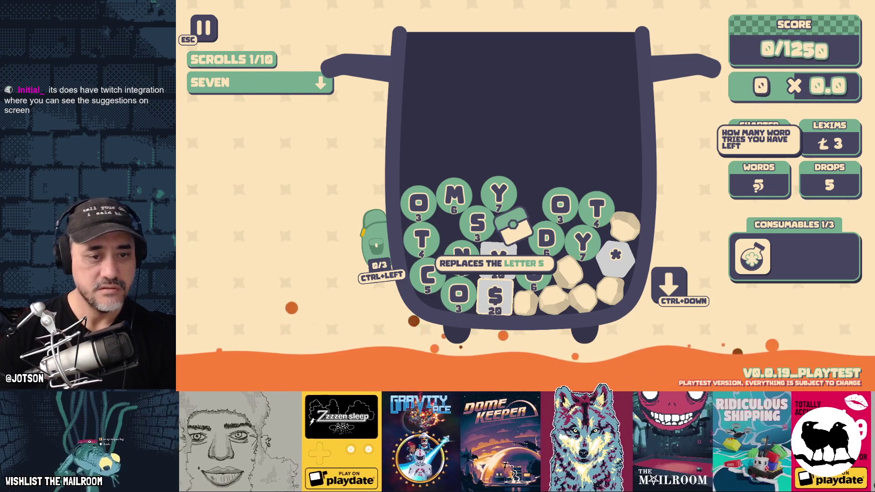
Step: Drop fresh letters, try ROTT and ROTTND, and trim the word back to TRO
mouse_move(522, 229)
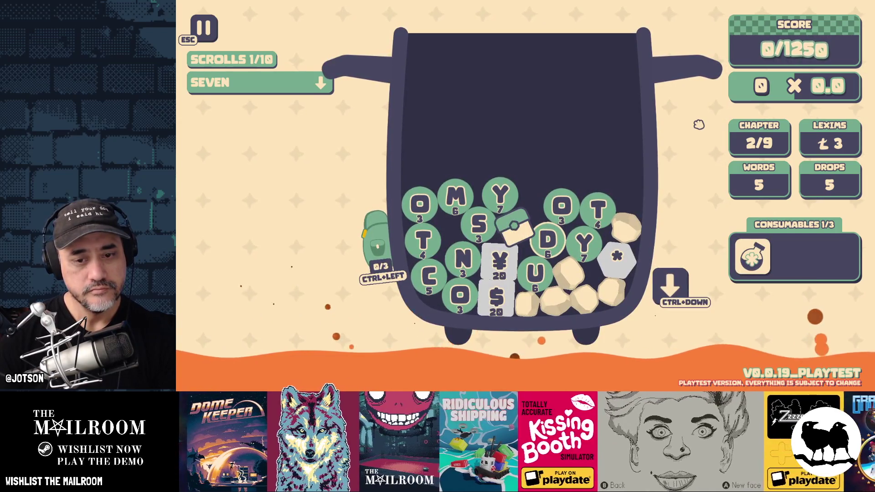
key(ctrl+Down)
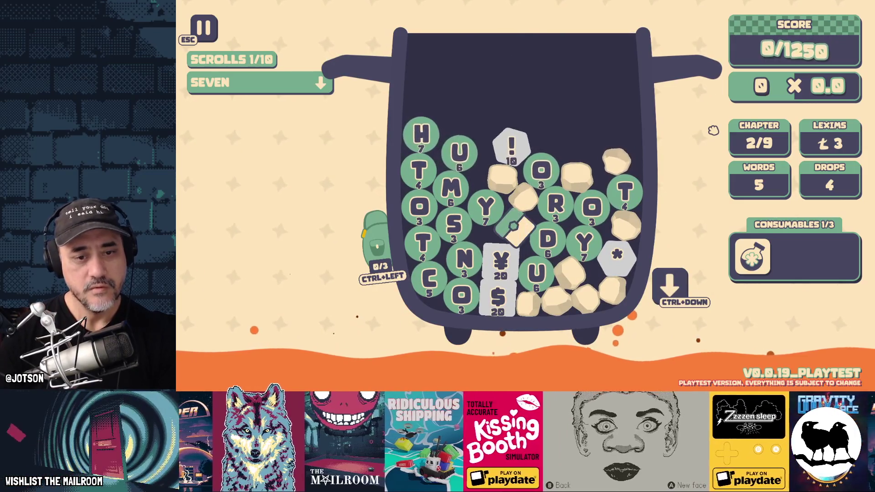
text(rot)
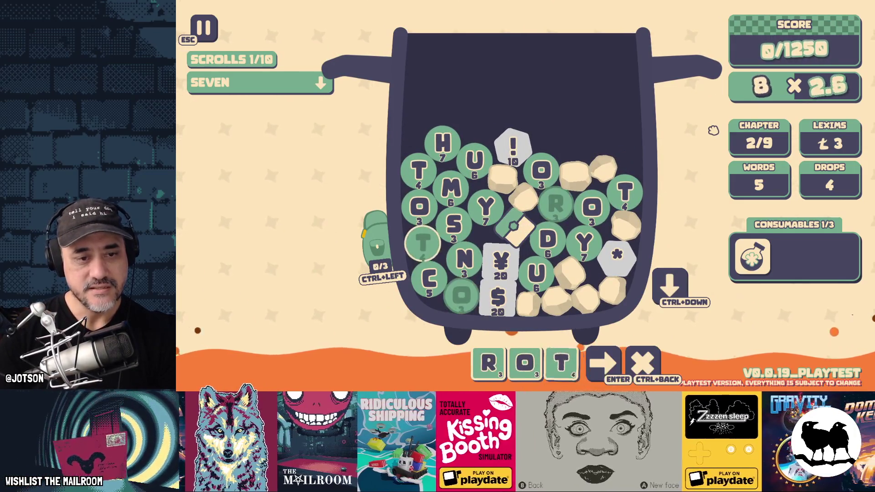
text(t)
key(BackSpace)
key(BackSpace)
key(BackSpace)
text(rott)
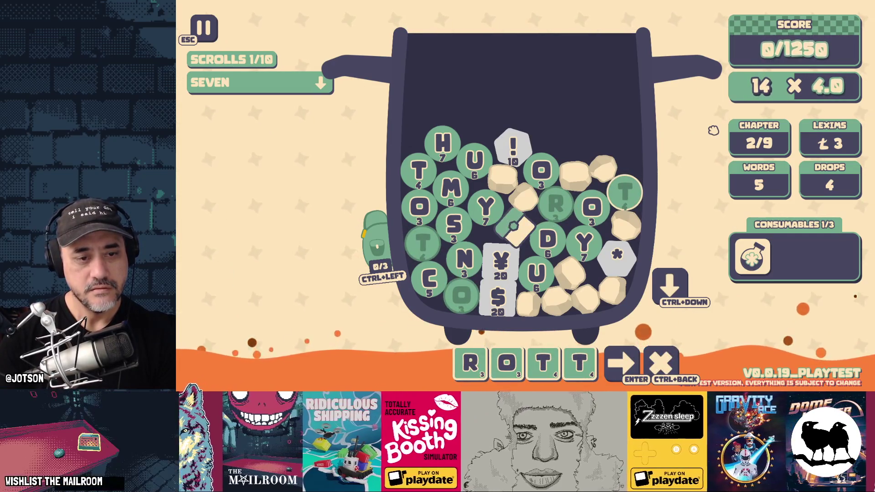
key(ctrl+BackSpace)
text(rott)
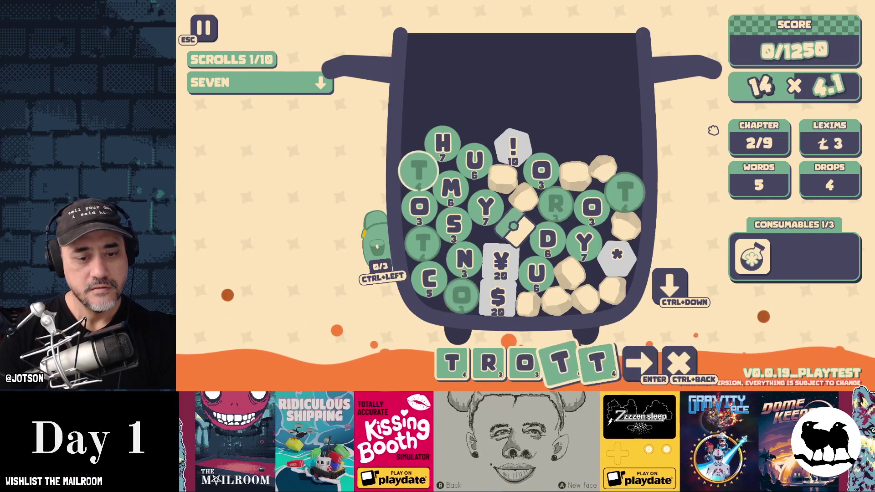
text(n)
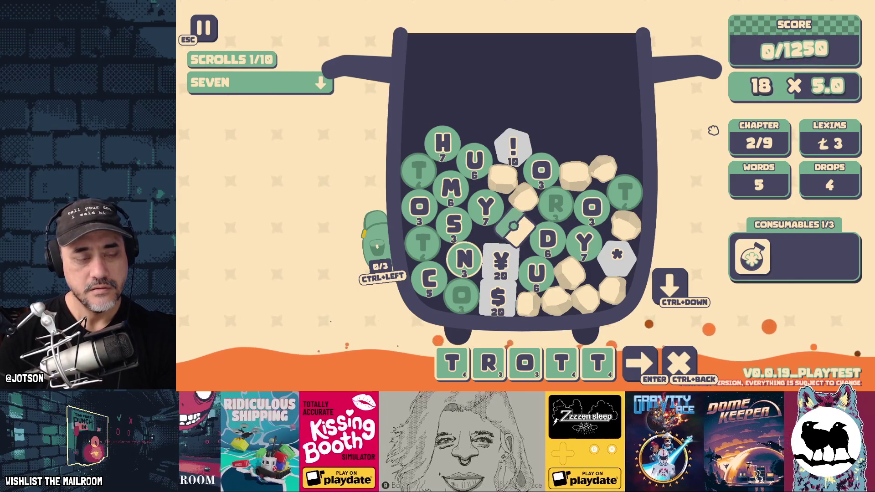
text(d)
key(BackSpace)
key(BackSpace)
key(BackSpace)
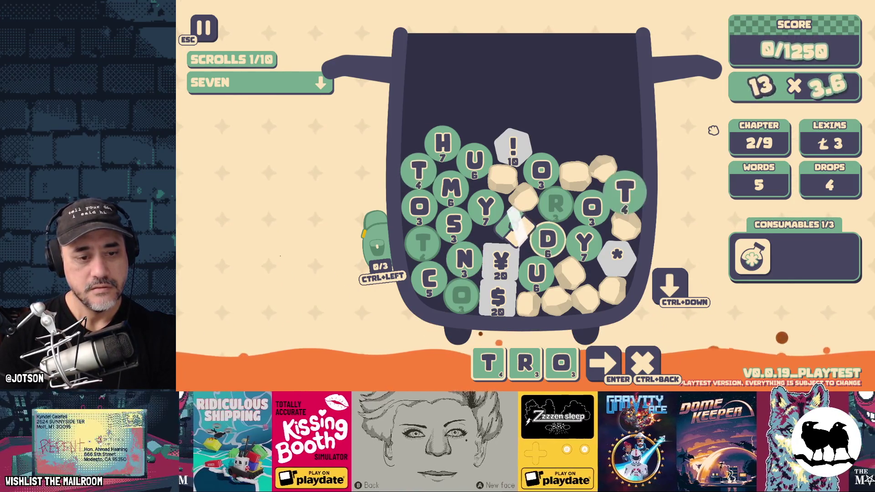